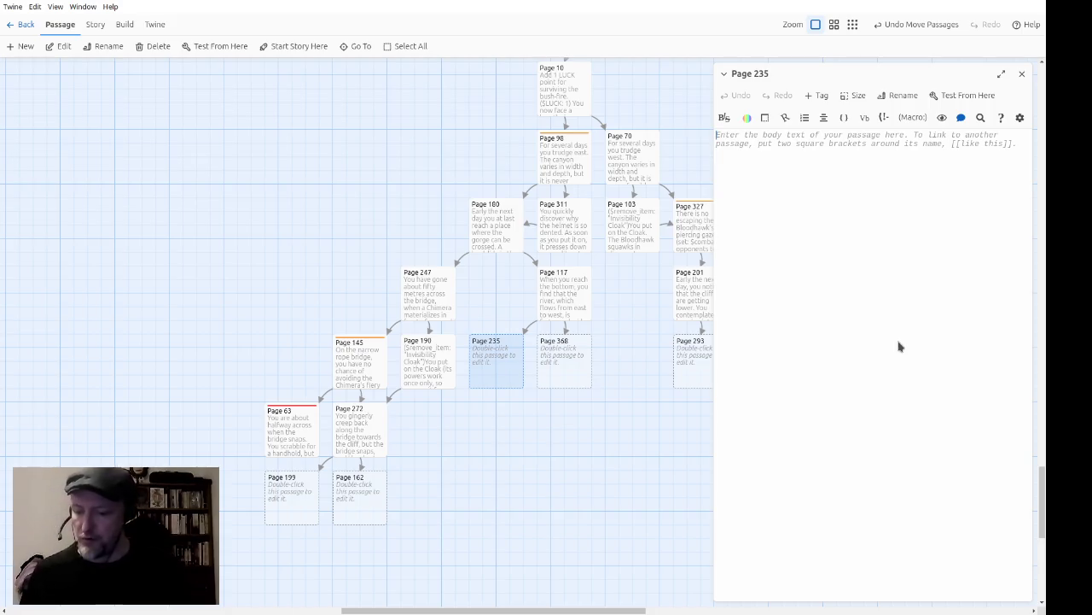
Type that the river is deeper than you thought and the current sweeps you downstream
type("The river is sd")
key("BackSpace")
key("BackSpace")
type("deeper than you though")
key("BackSpace")
key("BackSpace")
key("BackSpace")
type("ought, and the current is so strong that you are swept off y")
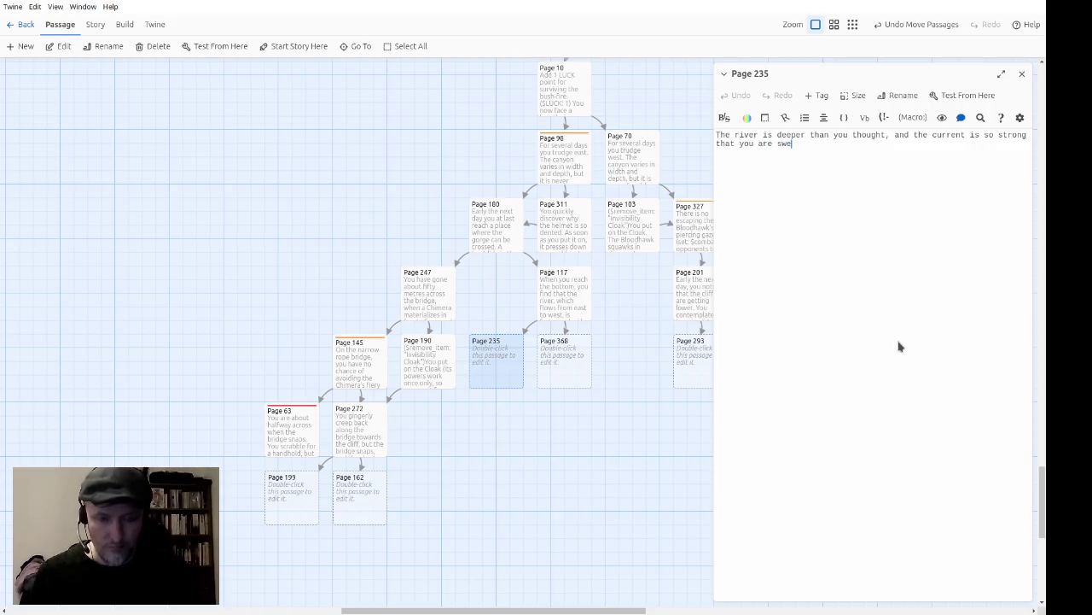
type("our ")
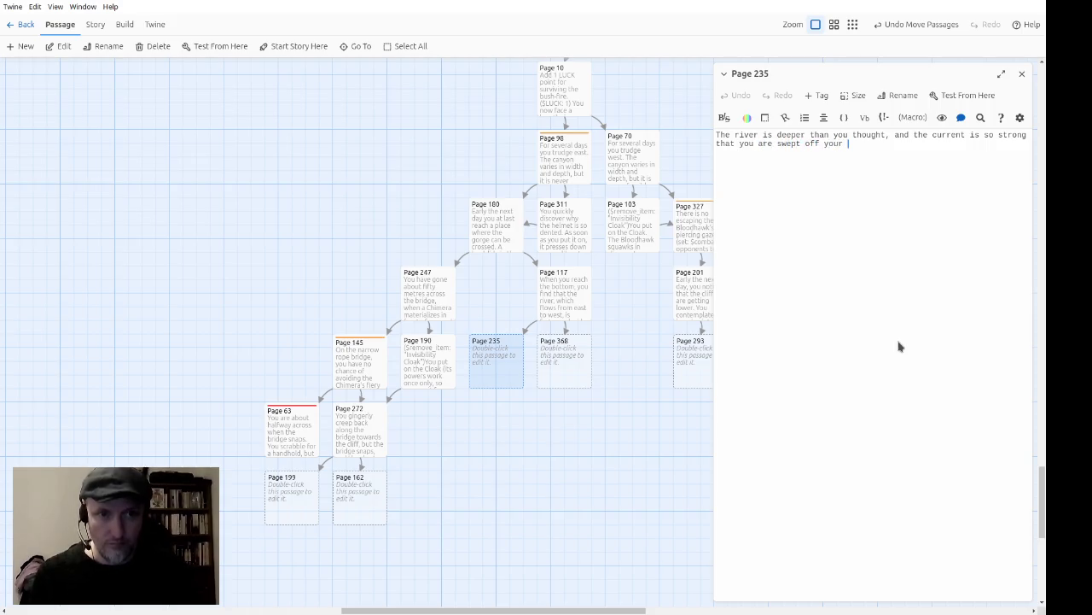
type("feet and downstrem")
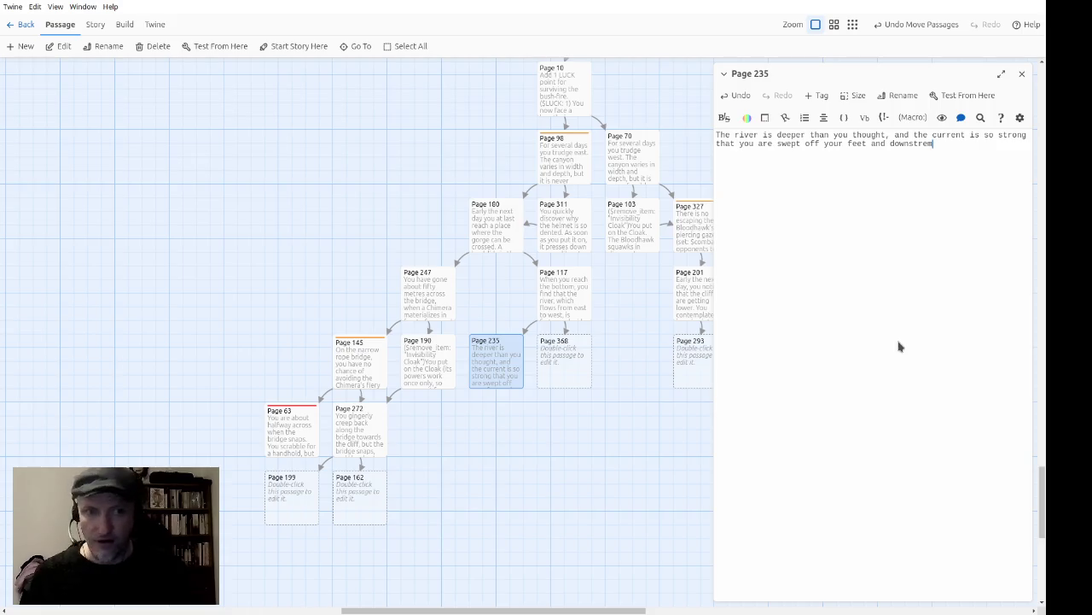
key("BackSpace")
type("am. ")
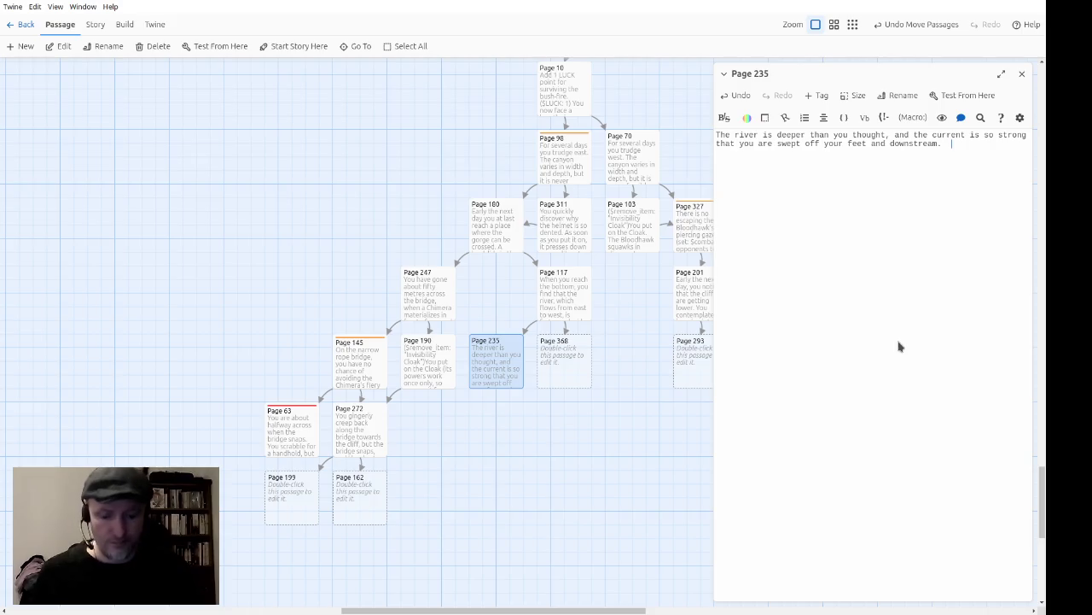
Add that sheer cliffs leave no landing-places and their constriction makes the water even more rough
type(" The river i")
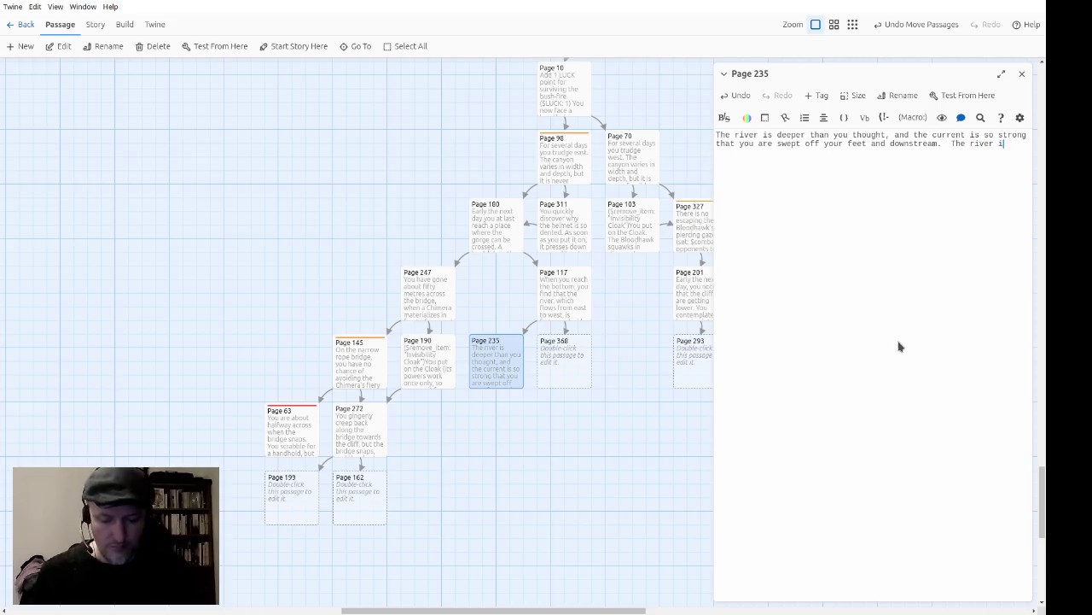
type("s now surrounded")
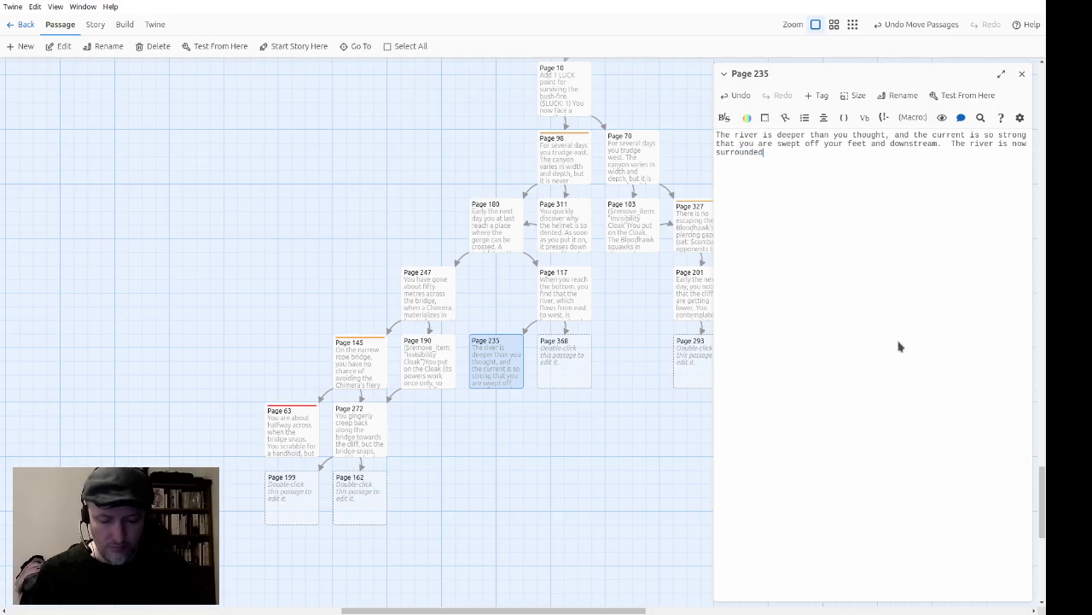
type(" by sheer cl")
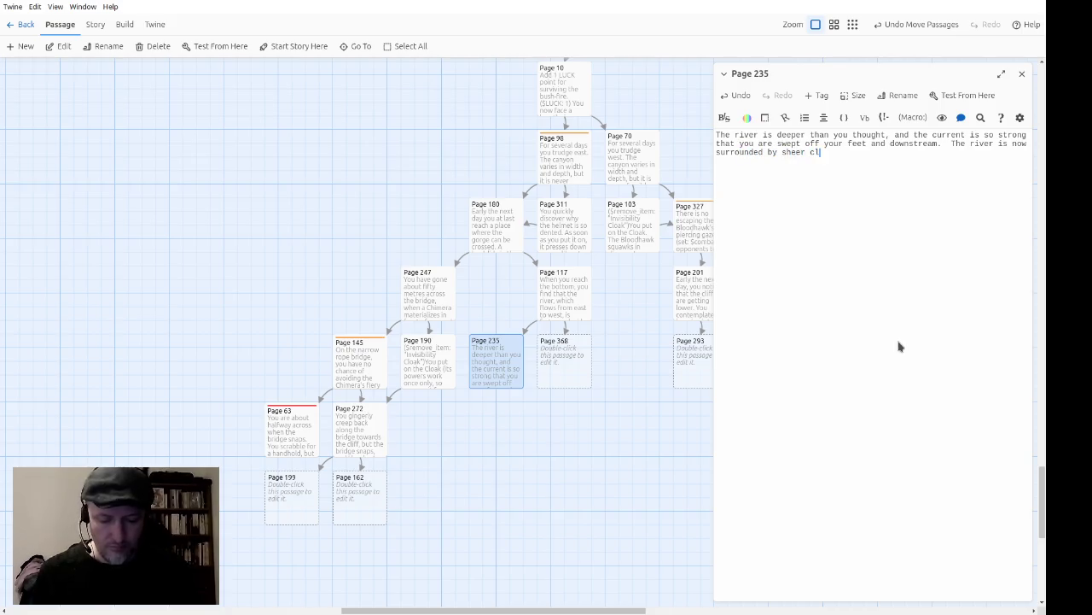
type("iffs, with no")
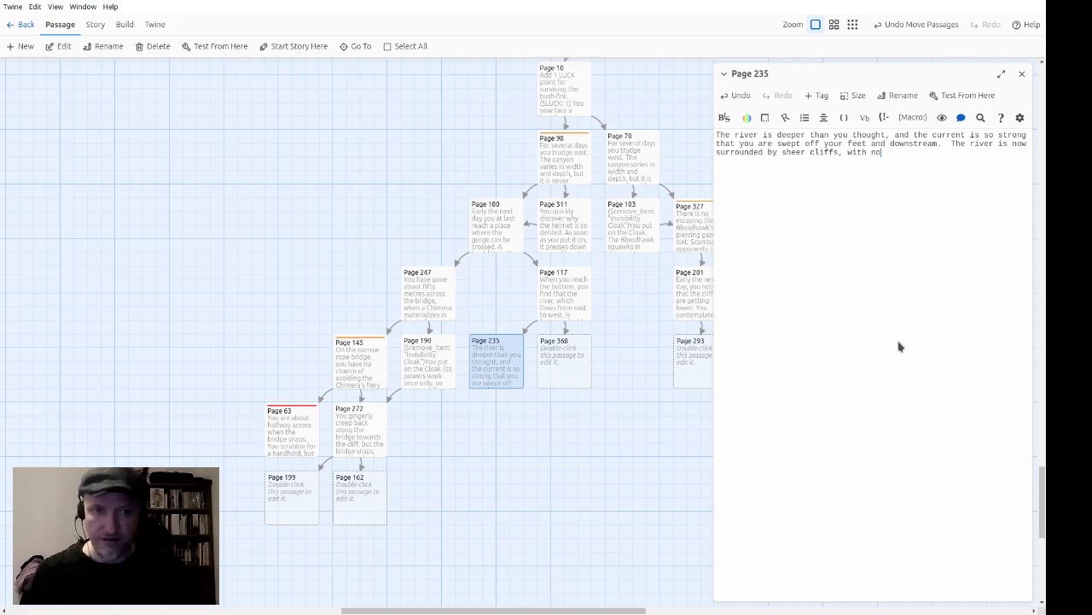
type(" beaches ")
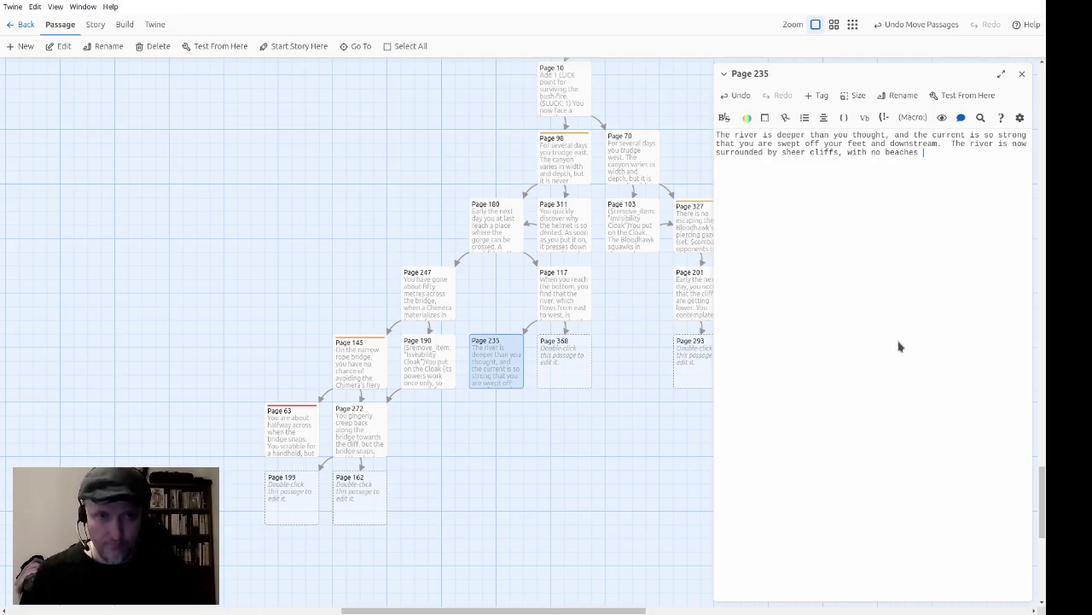
type("ofother ")
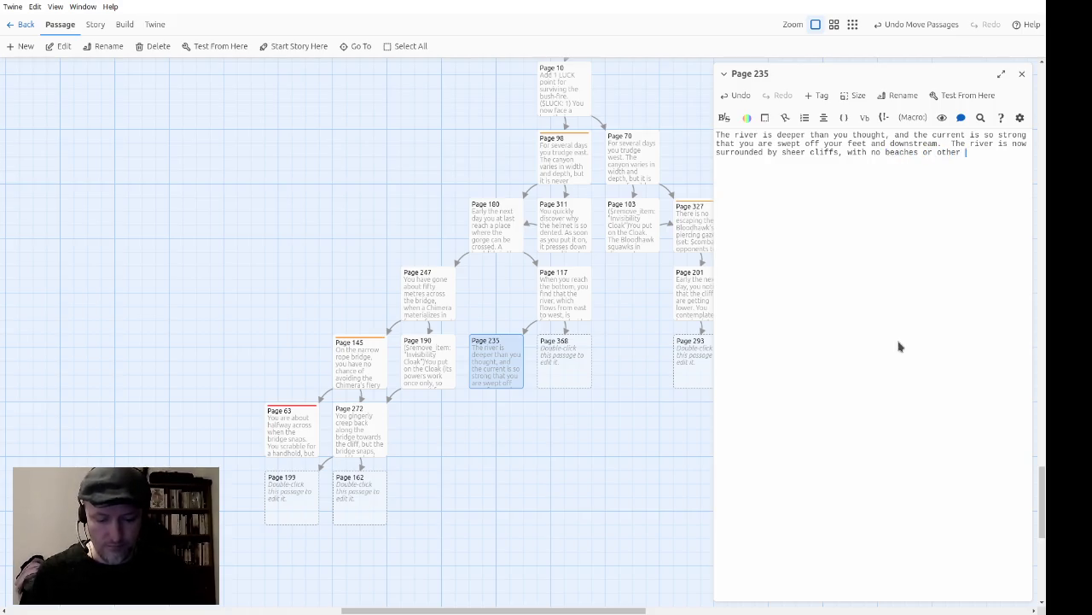
type("possible landing-places.")
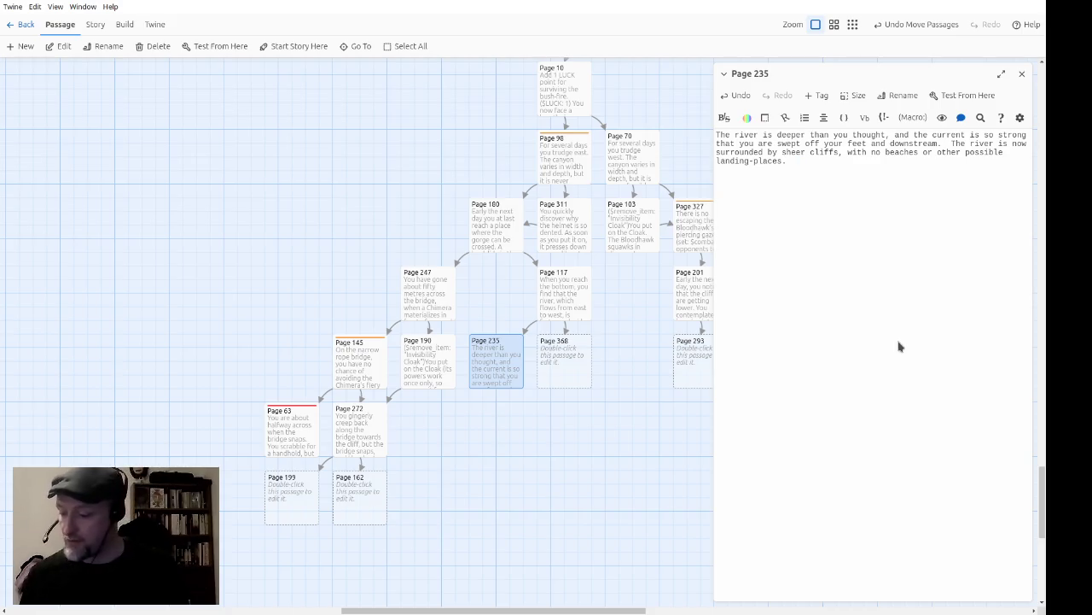
type("he constru")
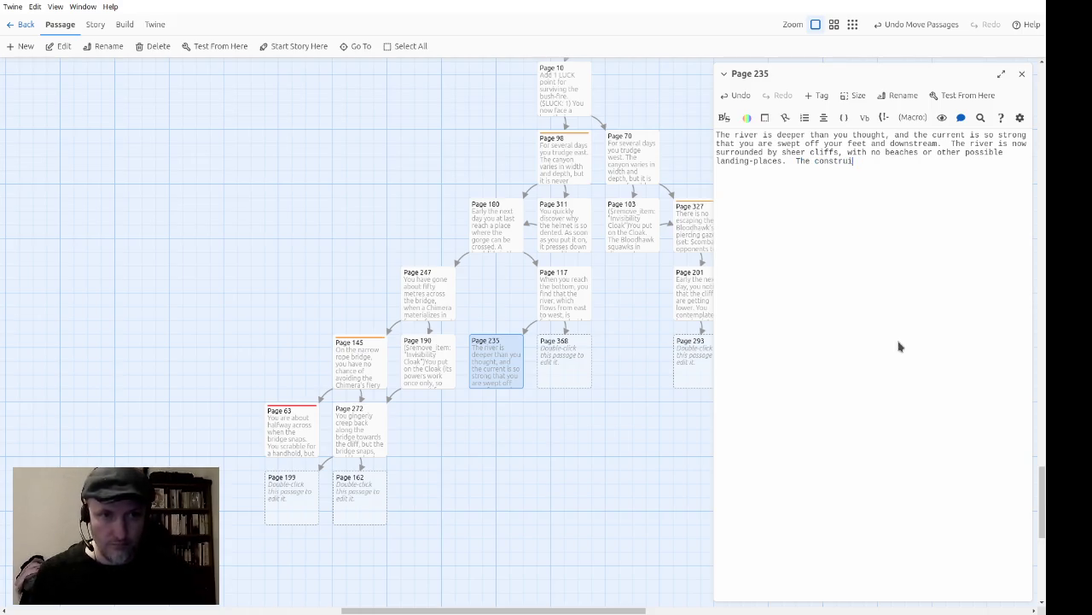
key("BackSpace")
type("iction of the cluf")
key("BackSpace")
key("BackSpace")
type("iffs makes the water even more rought.")
key("BackSpace")
key("BackSpace")
type(".")
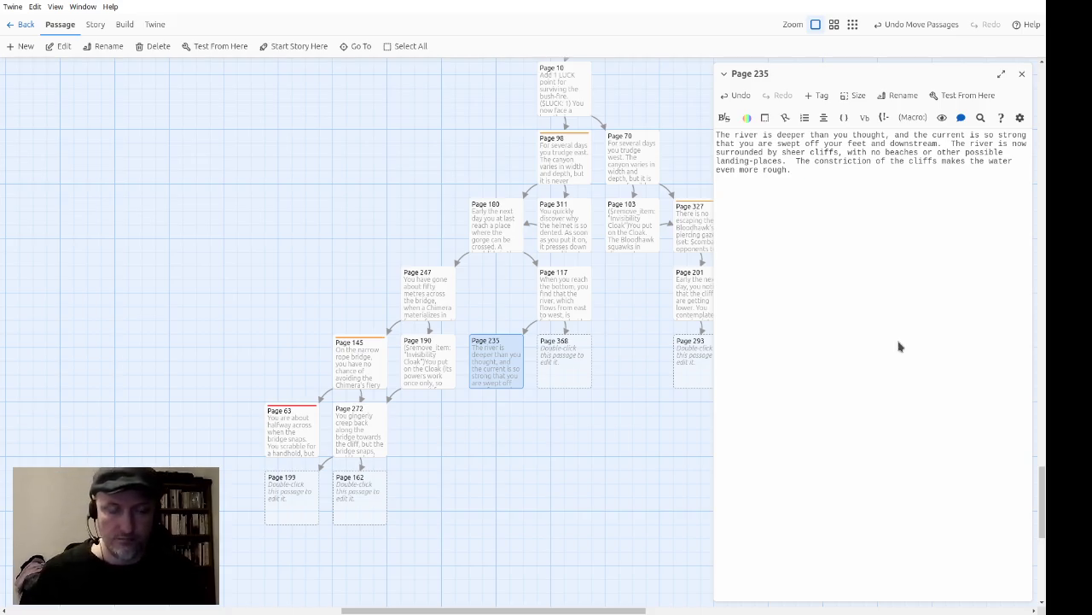
Add 'If your SKILL is 8 or over and your STAMINA is 12 or over, you survive'
type("If y")
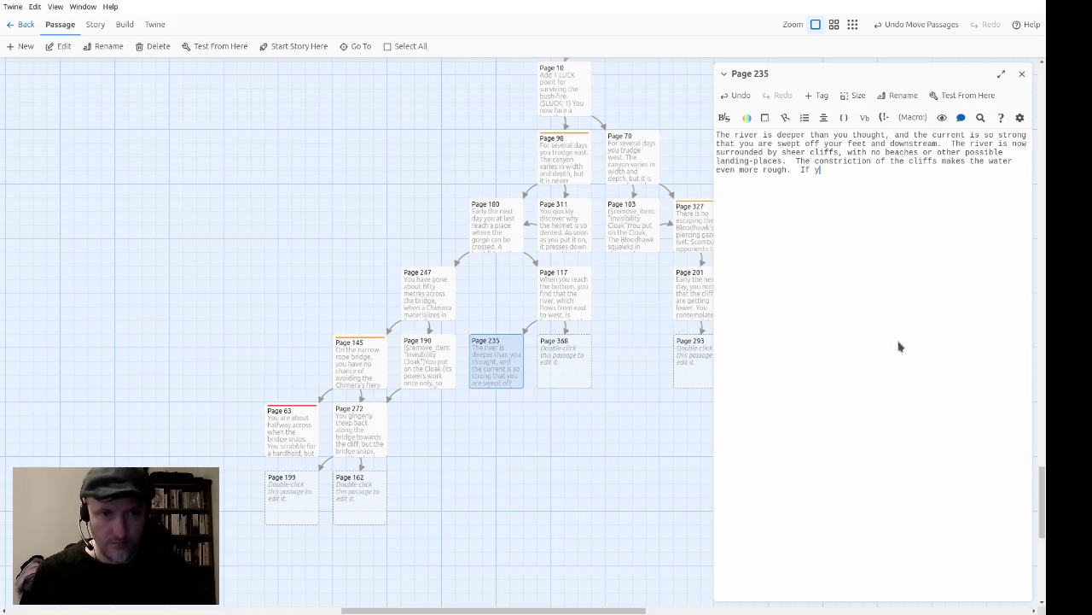
type("ou r SKILL ")
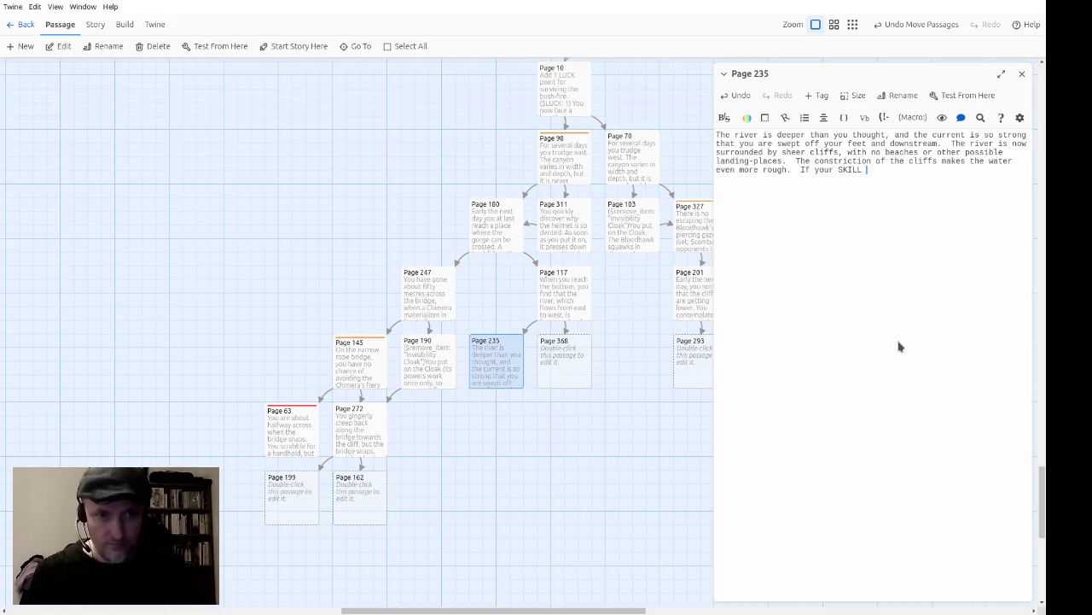
type("is or over")
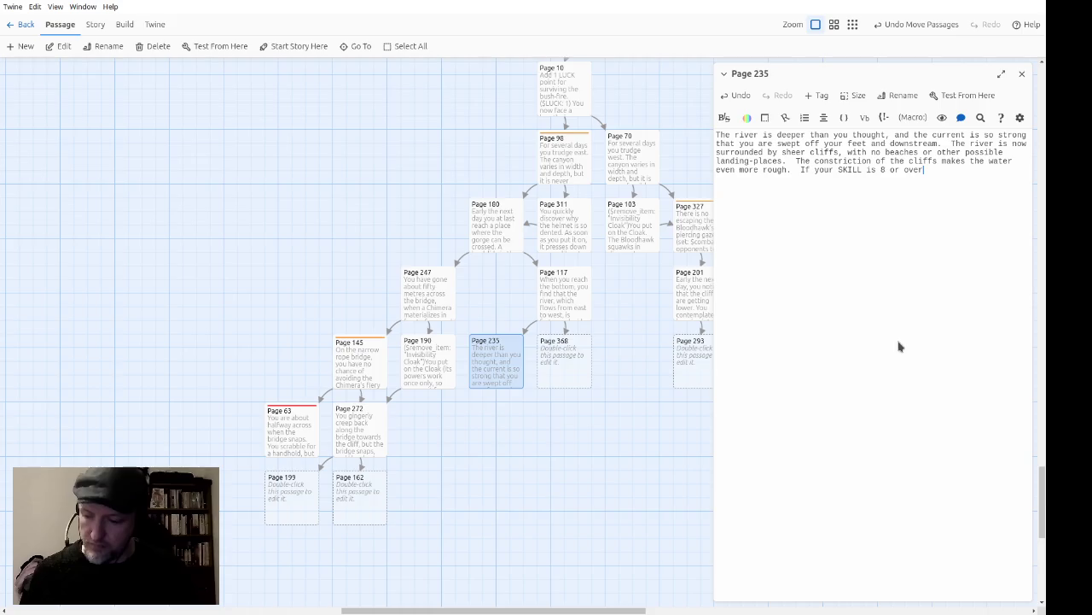
type("and your STAMINA is 1")
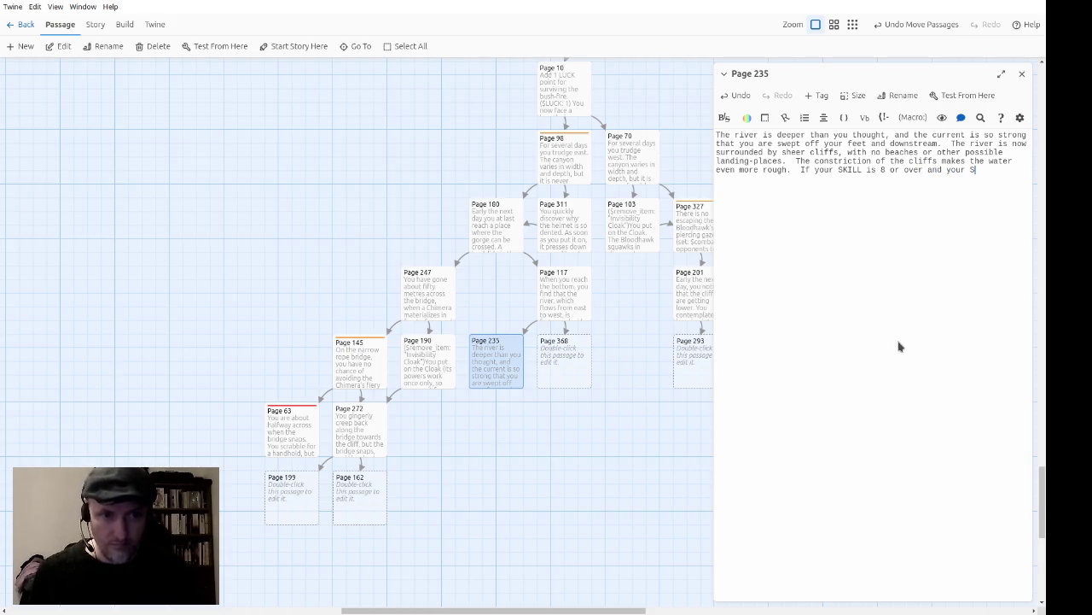
type("2 or over")
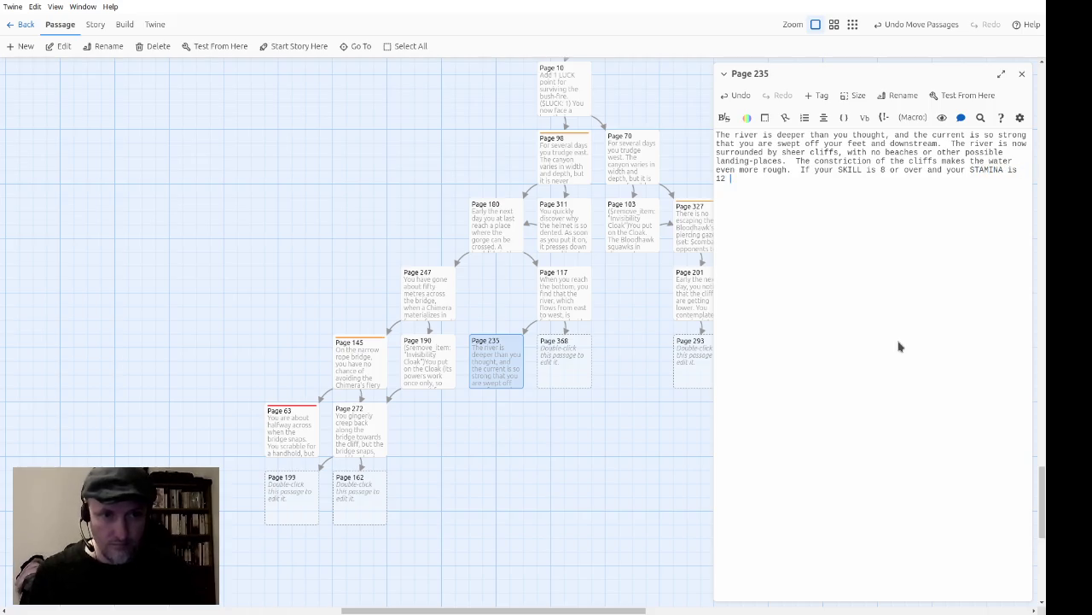
type(", yo")
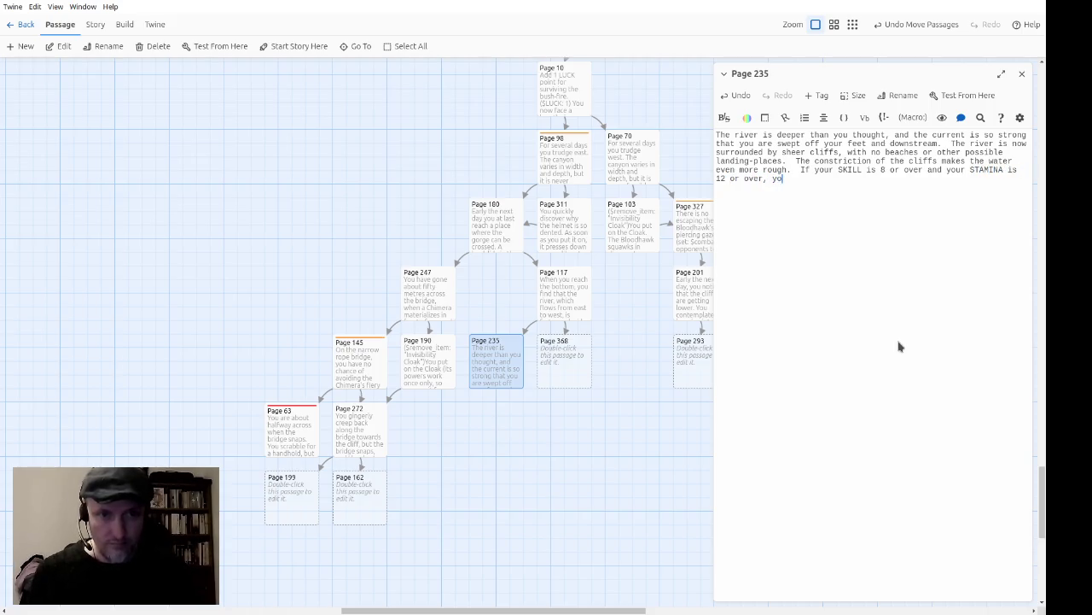
type("u survive")
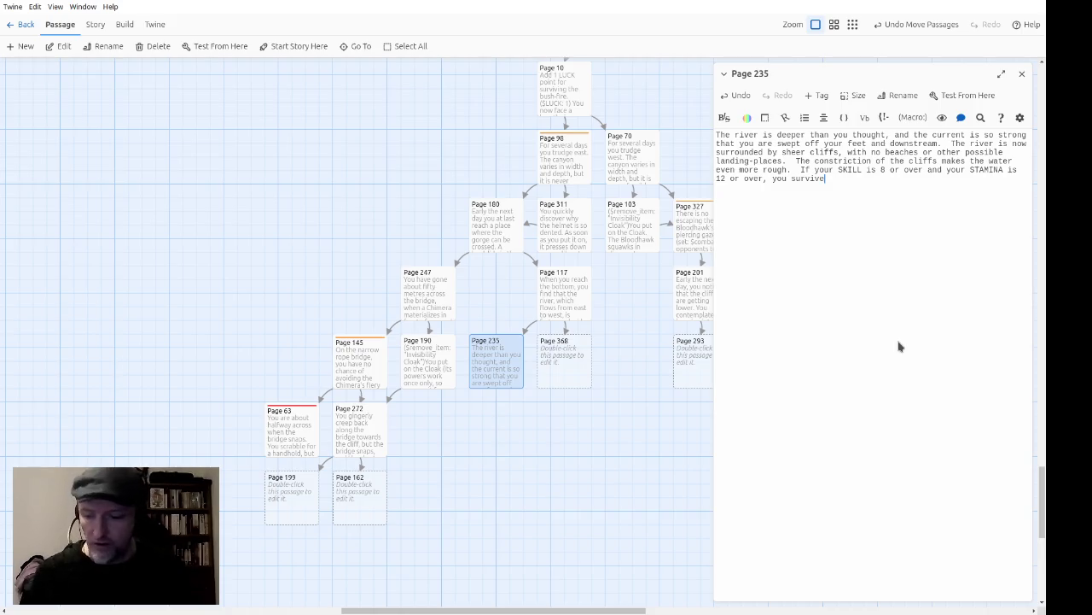
type("; oth")
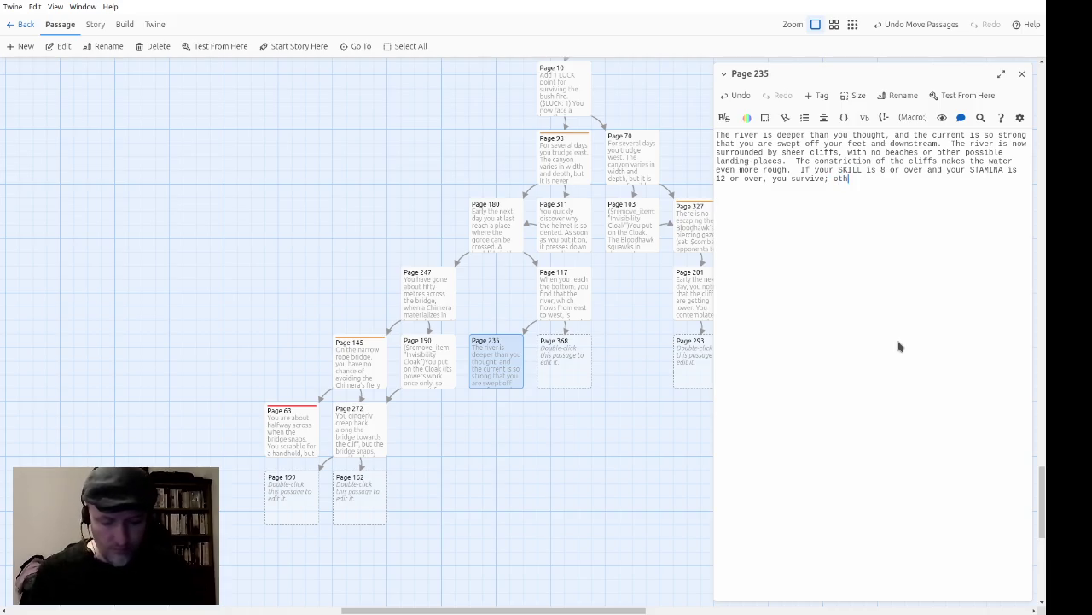
type("erwise you ")
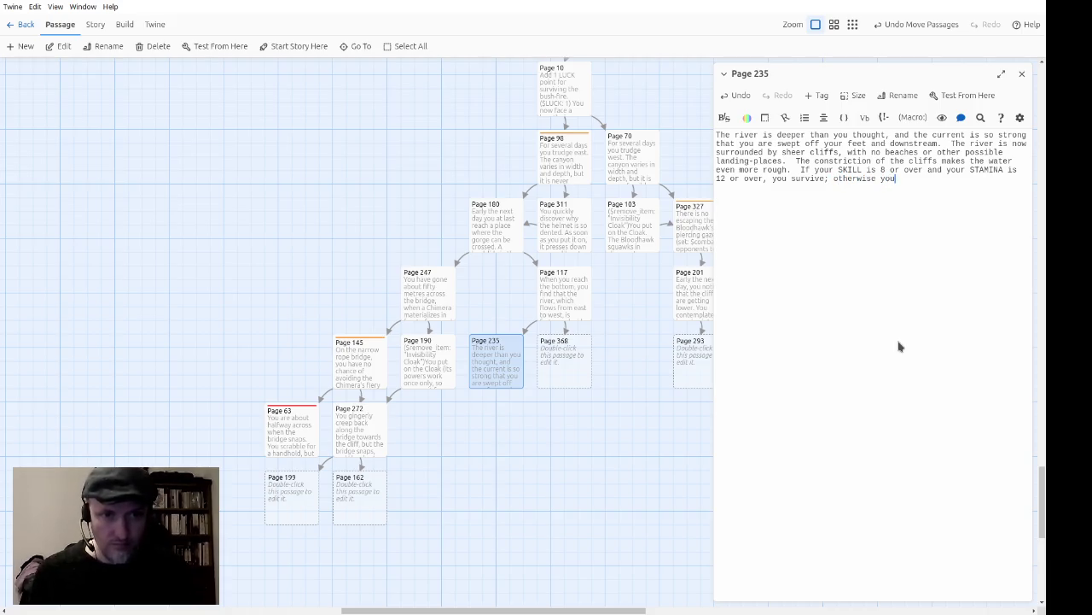
type("drown/")
key("BackSpace")
type(".")
key("BackSpace")
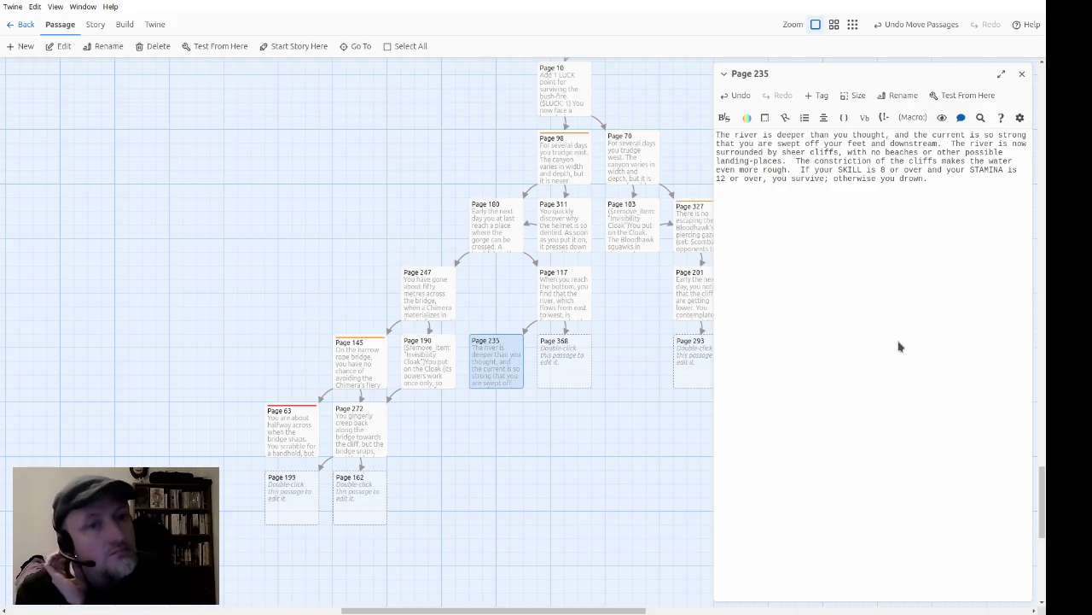
key("shift+End")
key("shift+Left")
key("Delete")
key("ctrl+Left")
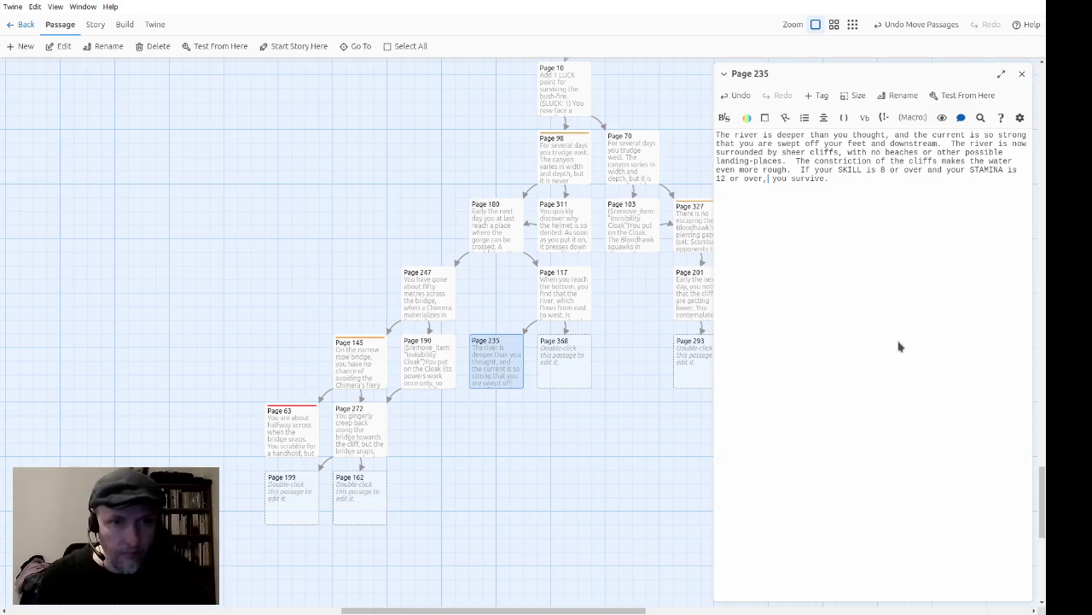
Make 'you survive' a link-reveal showing hook 1, tag the drown clause, and open hook |1)[==
type("(link-reveal")
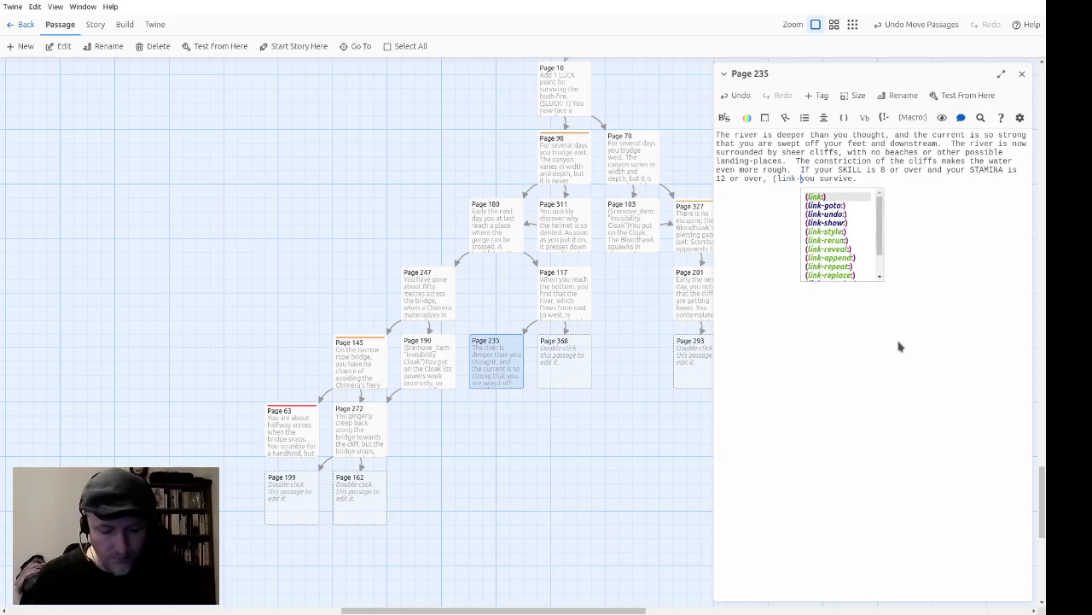
type(":\"you survive")
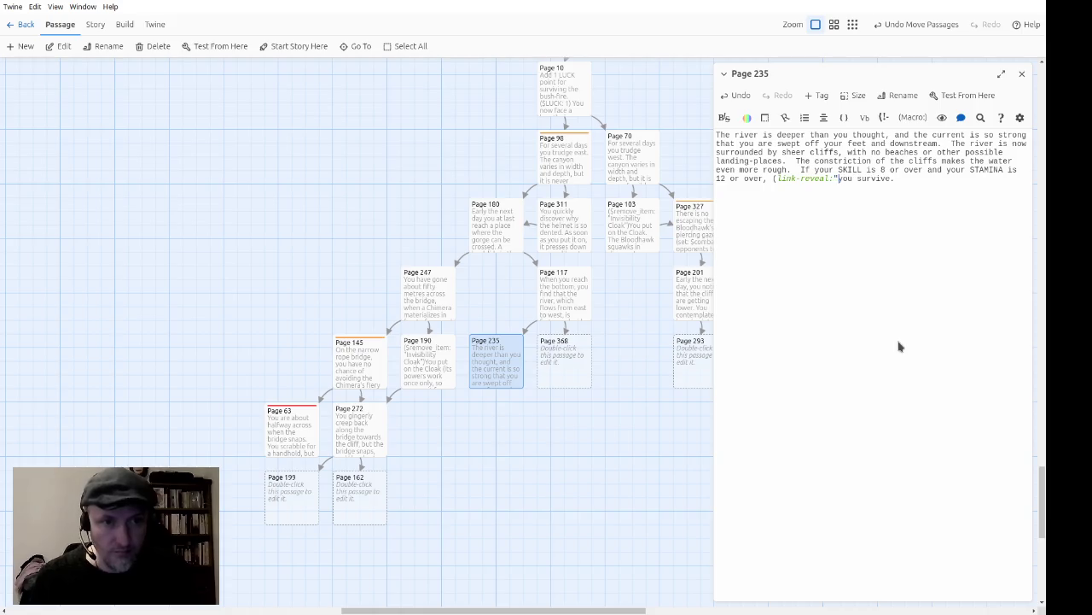
type("\")")
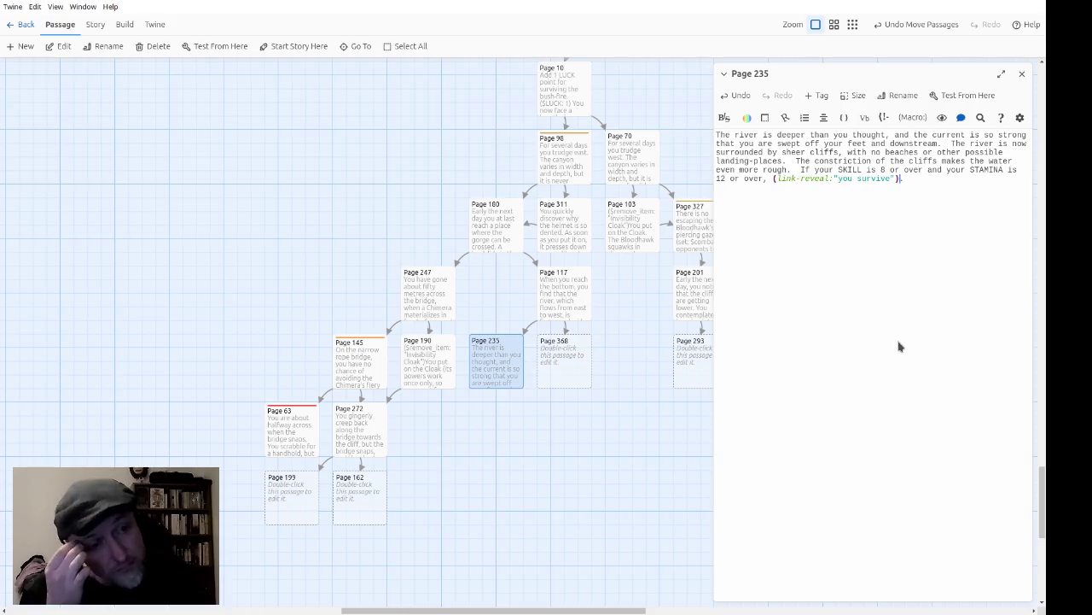
type("[[")
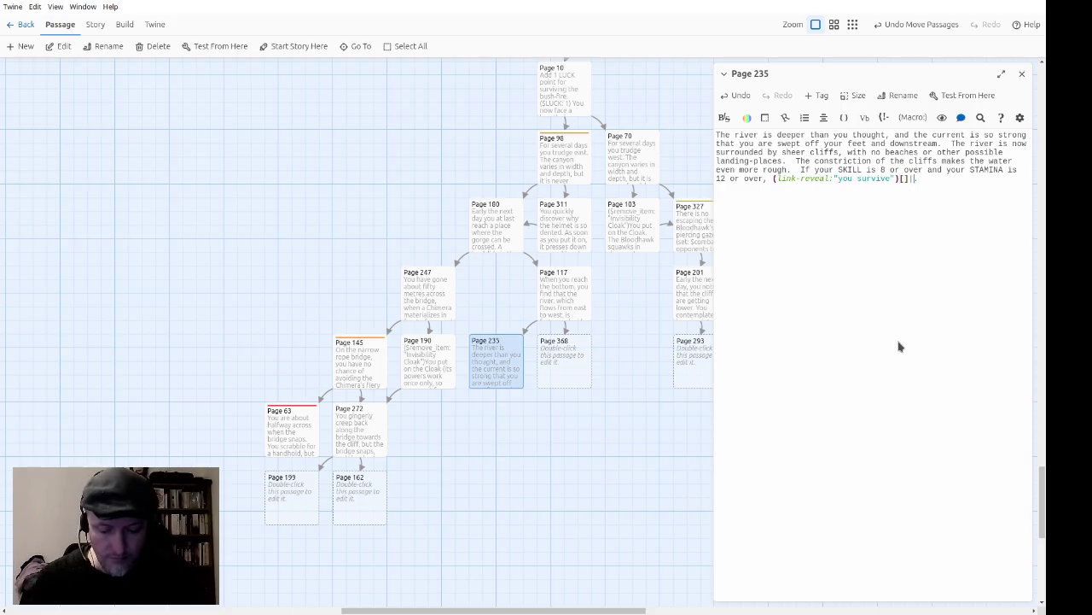
type("dead.")
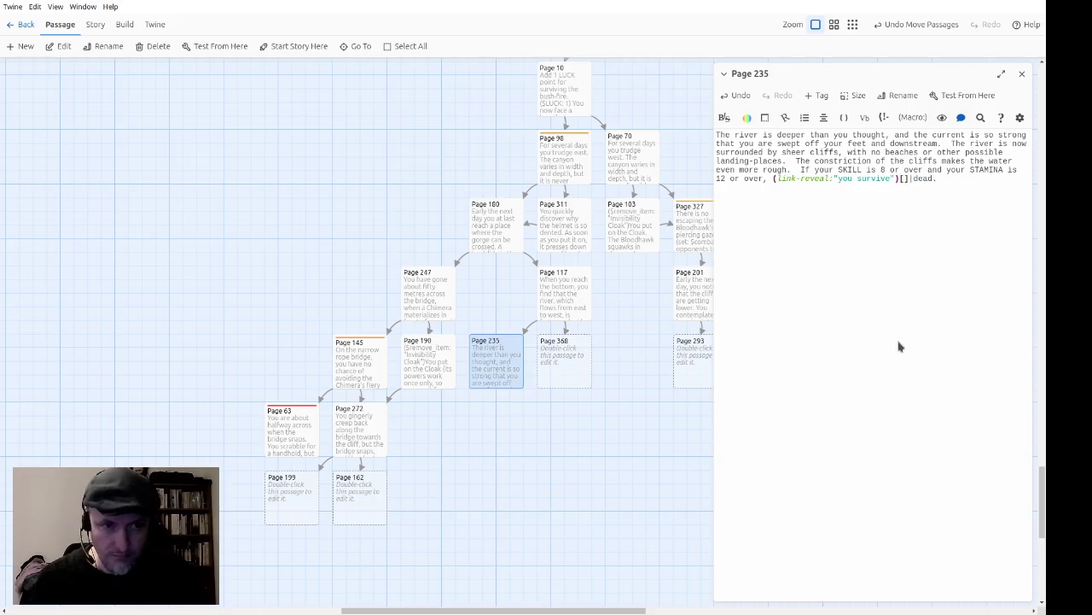
type("]]")
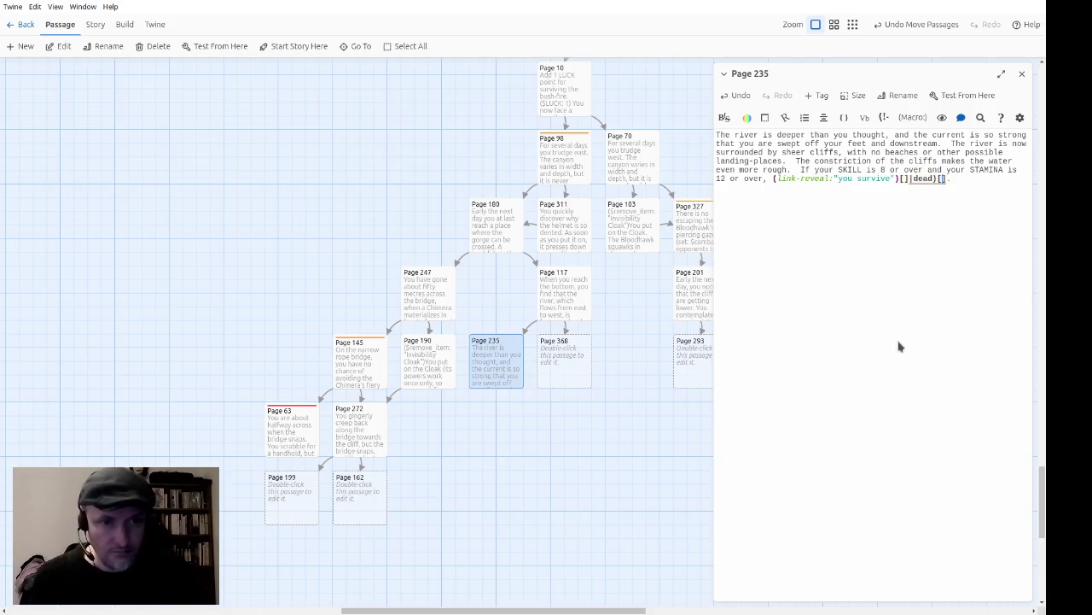
type("; otherwise")
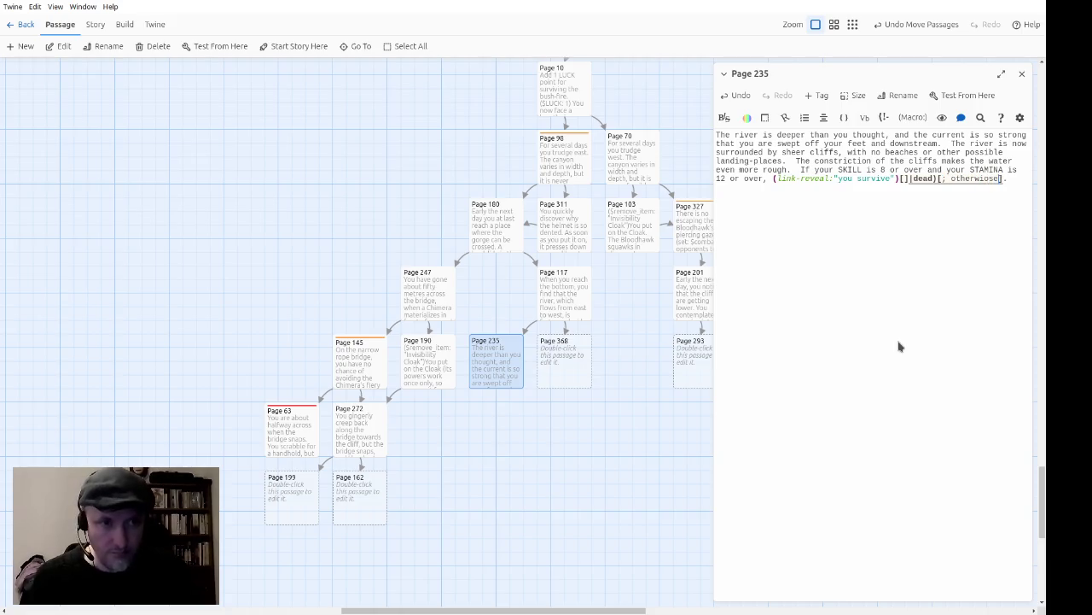
type(" you dr")
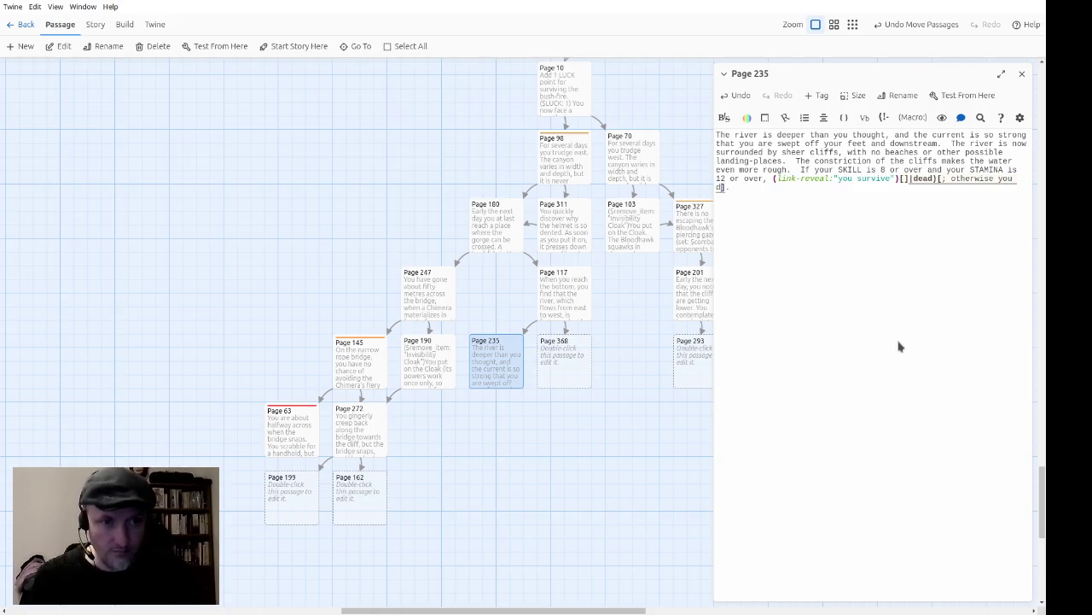
type("own")
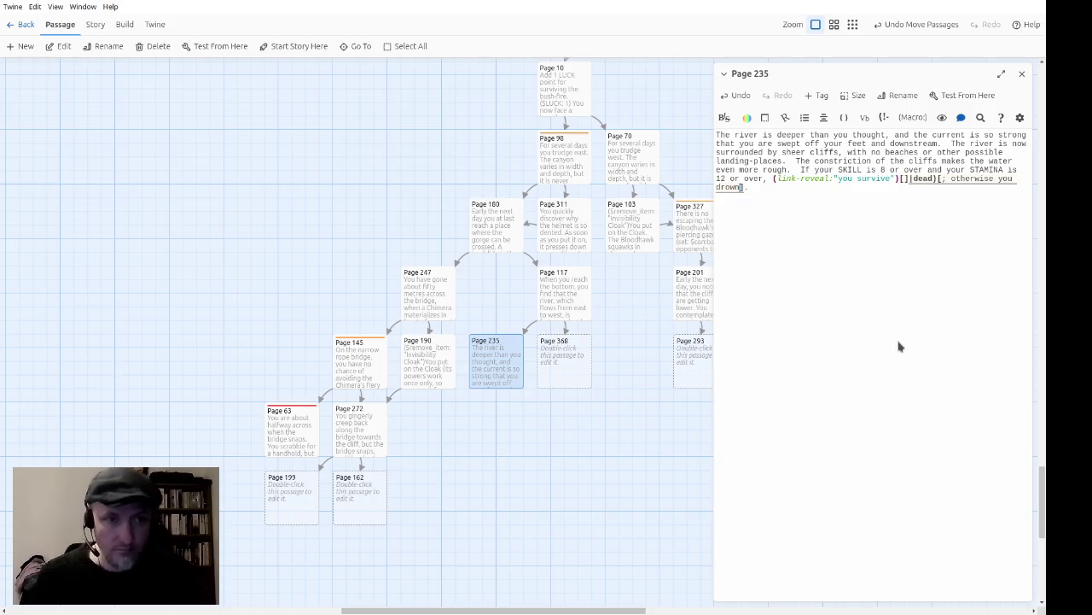
key("Left")
key("Left")
key("Left")
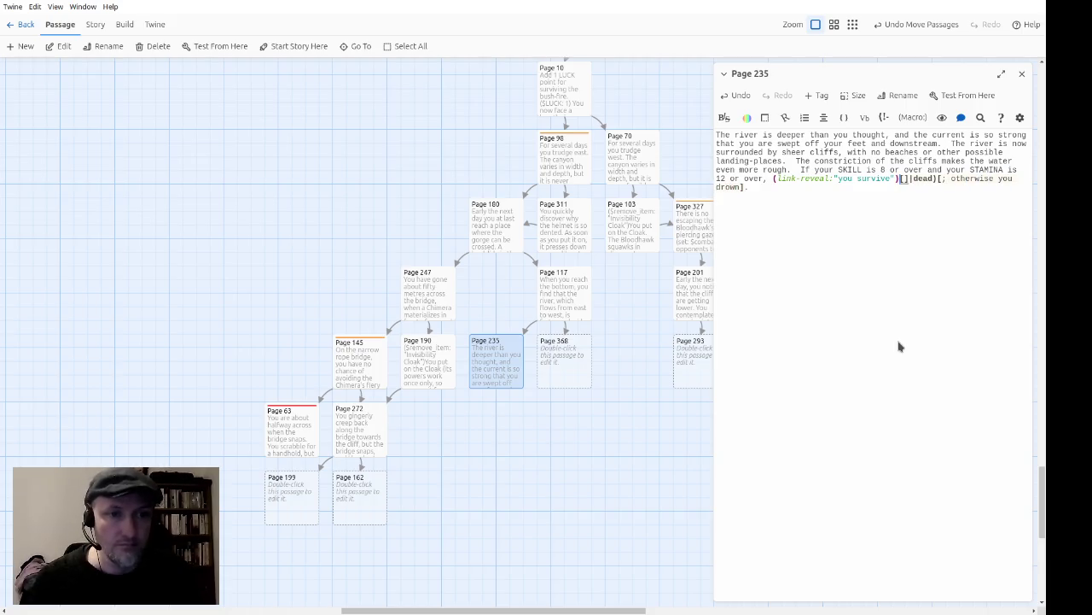
type("(")
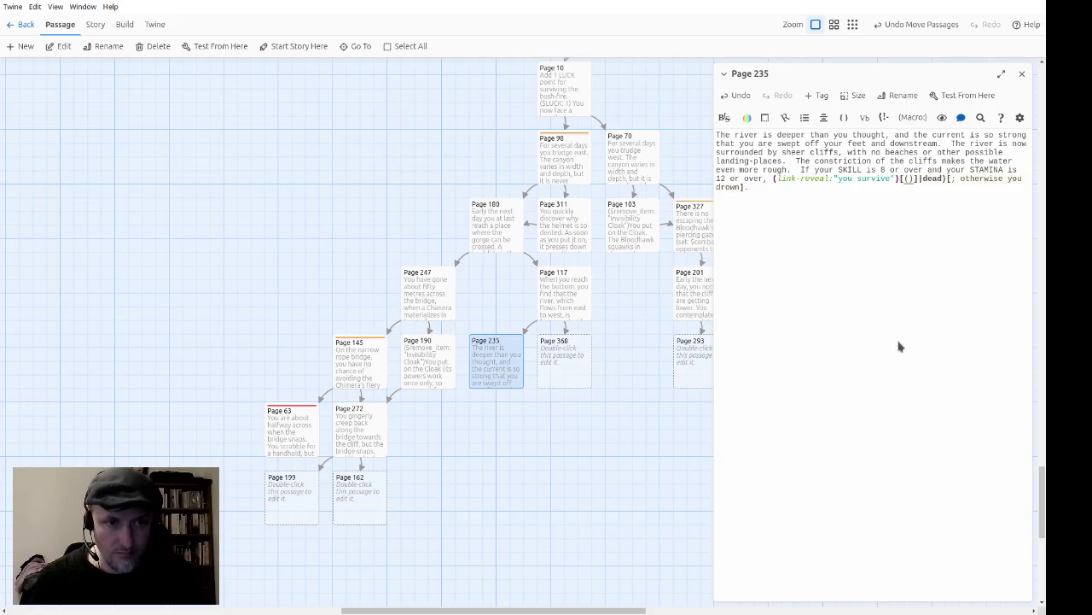
type("show:?d")
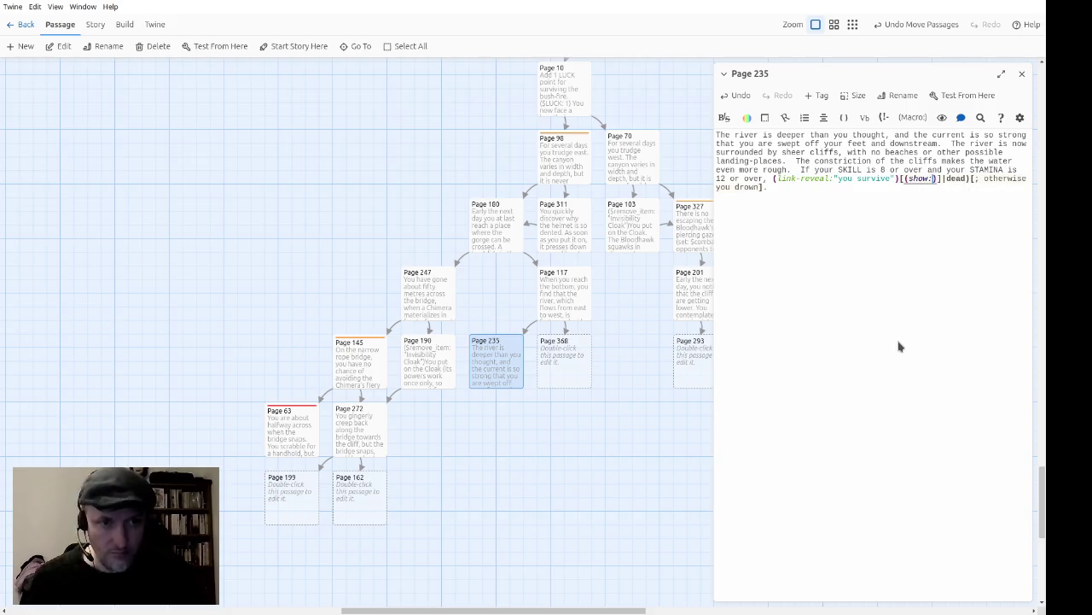
key("ctrl+End")
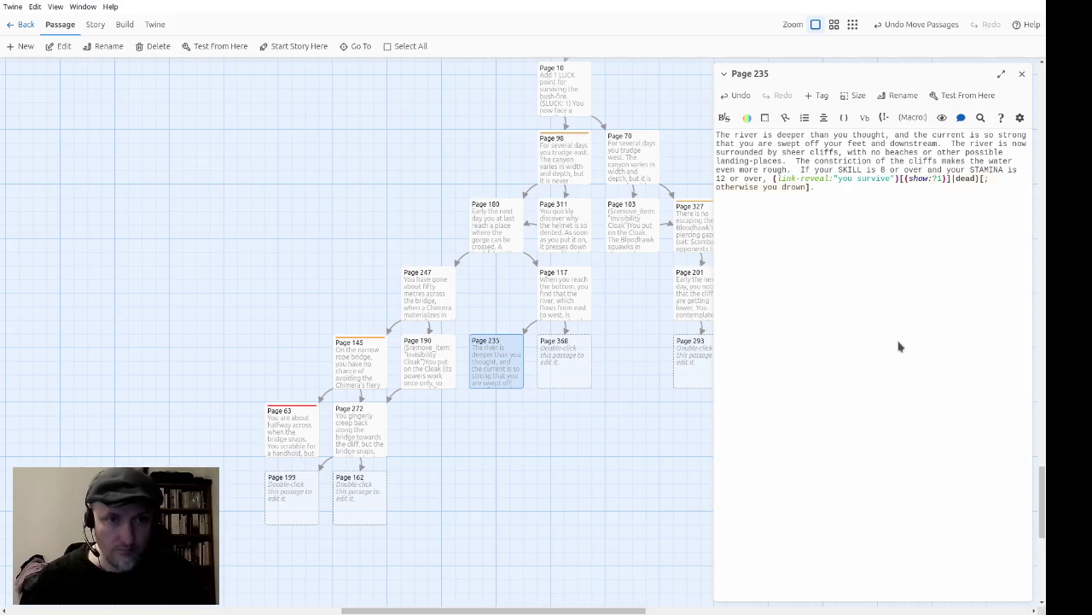
type("|1)[==")
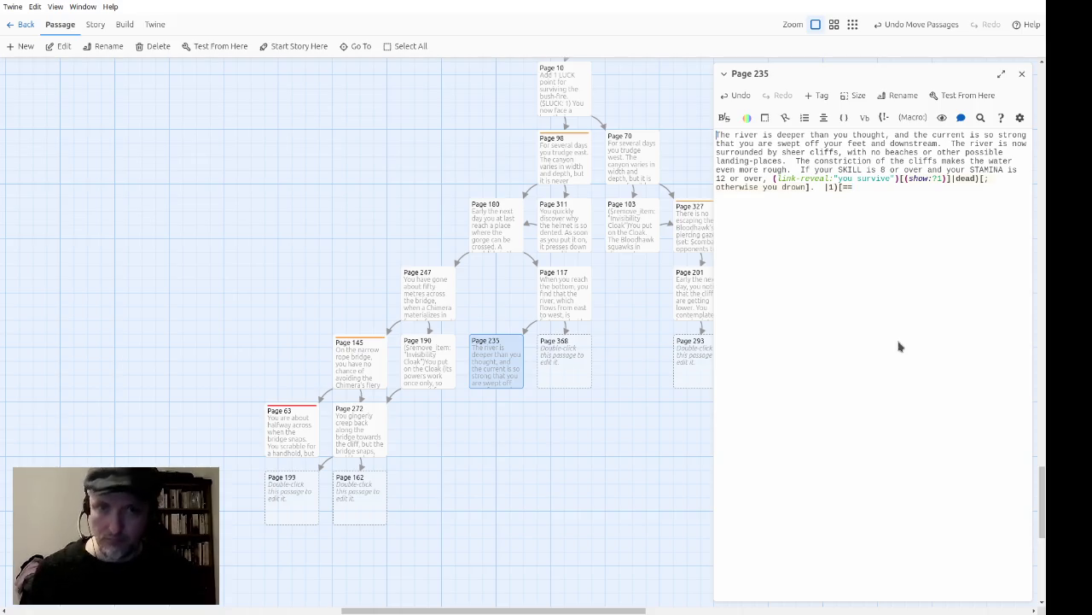
Prepend (set: _yes to $player's skill >= 8 and $player's stamina >= 12) with an (if: _yes) hook
type("(")
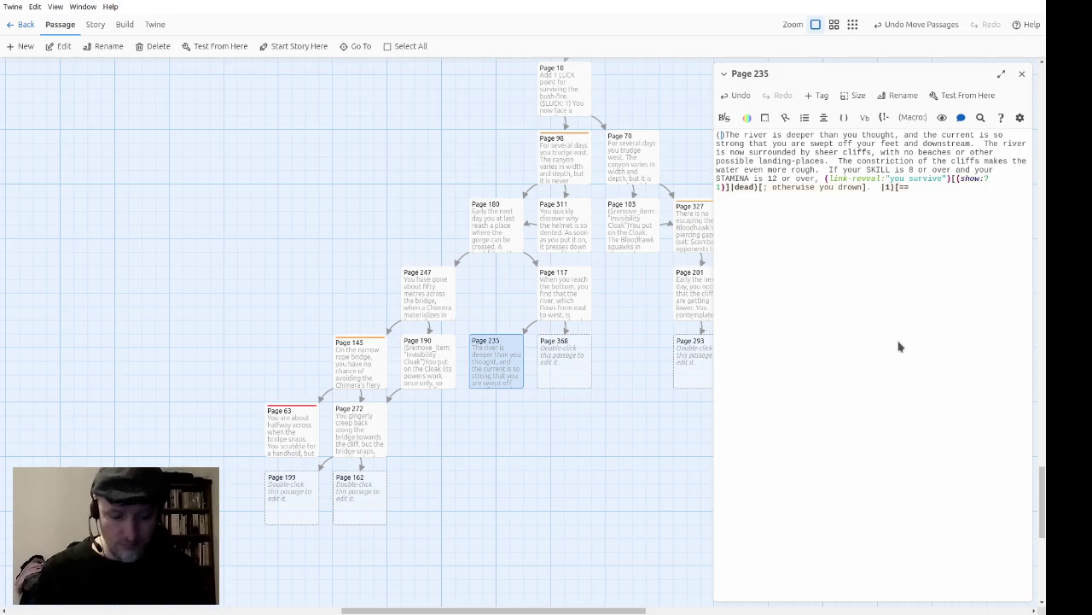
type("set: _ye")
type("s to ")
type("$player's skil")
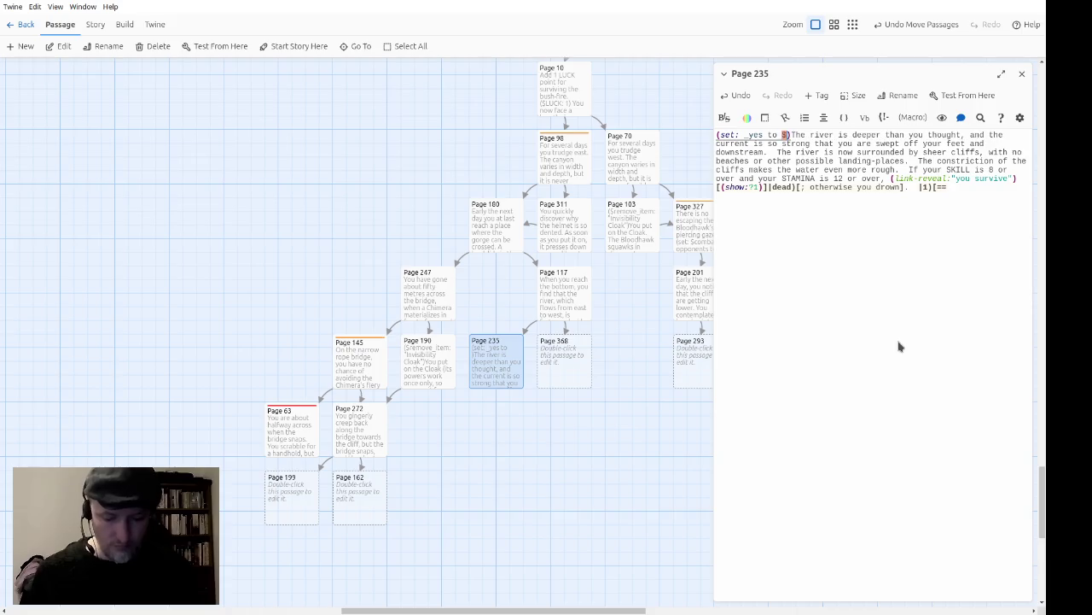
type("l ")
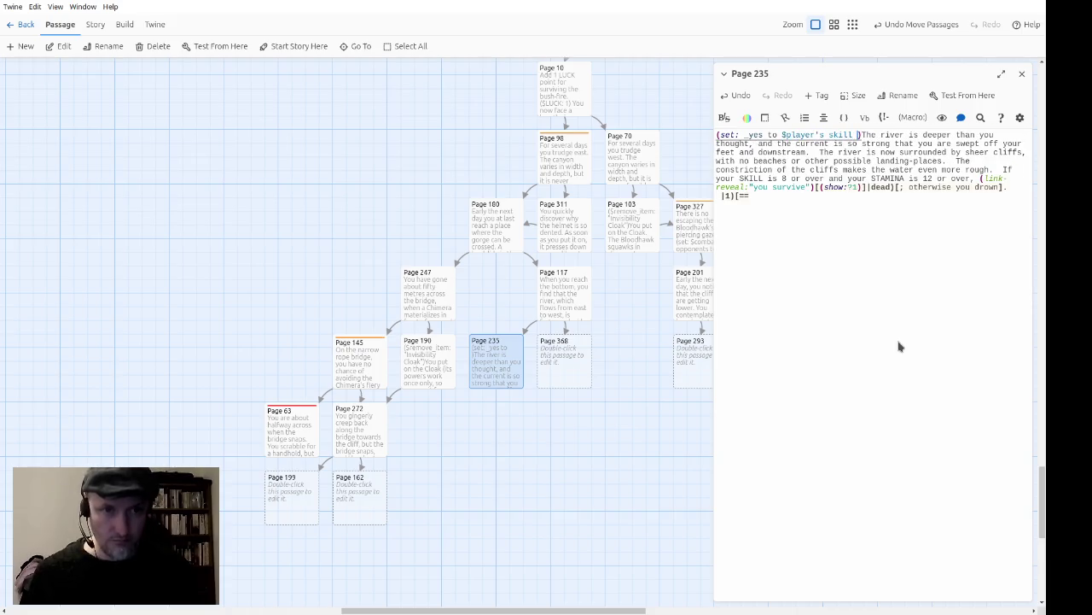
type(">= 8 a")
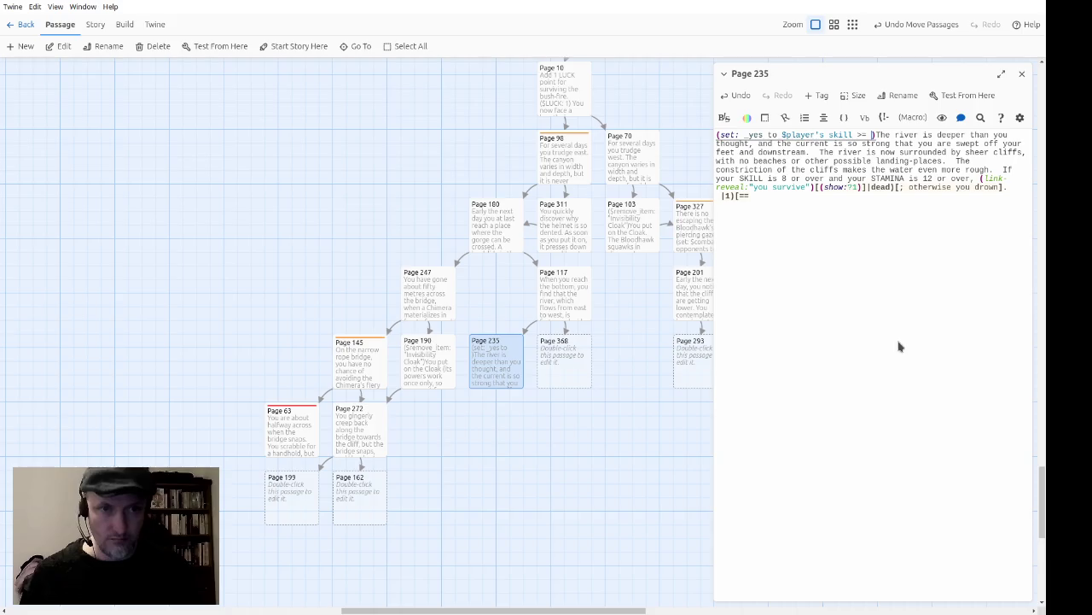
type("nd $player's ")
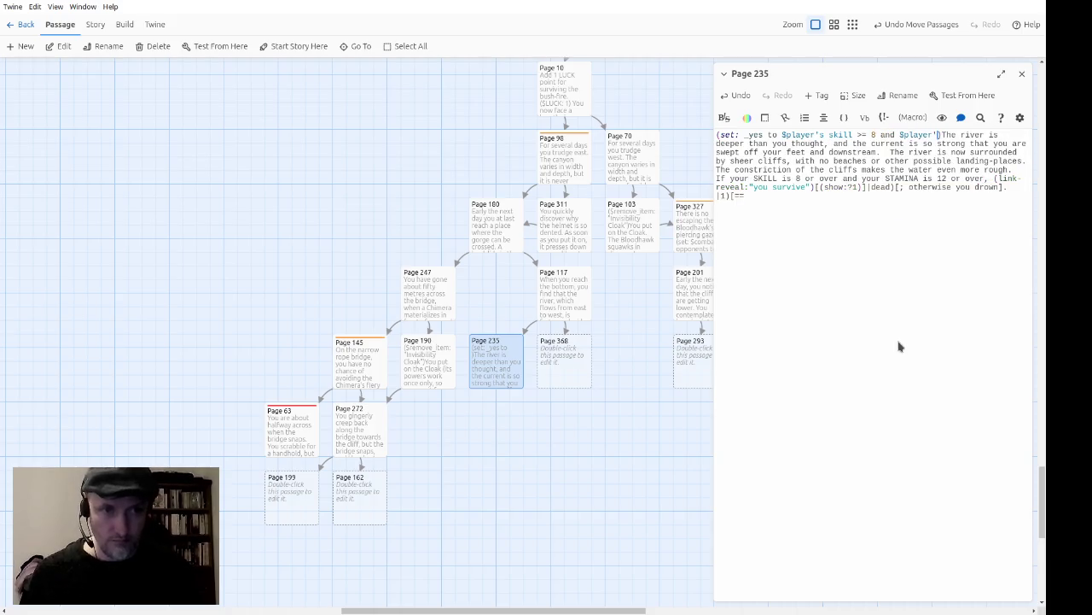
type("stamina >= ")
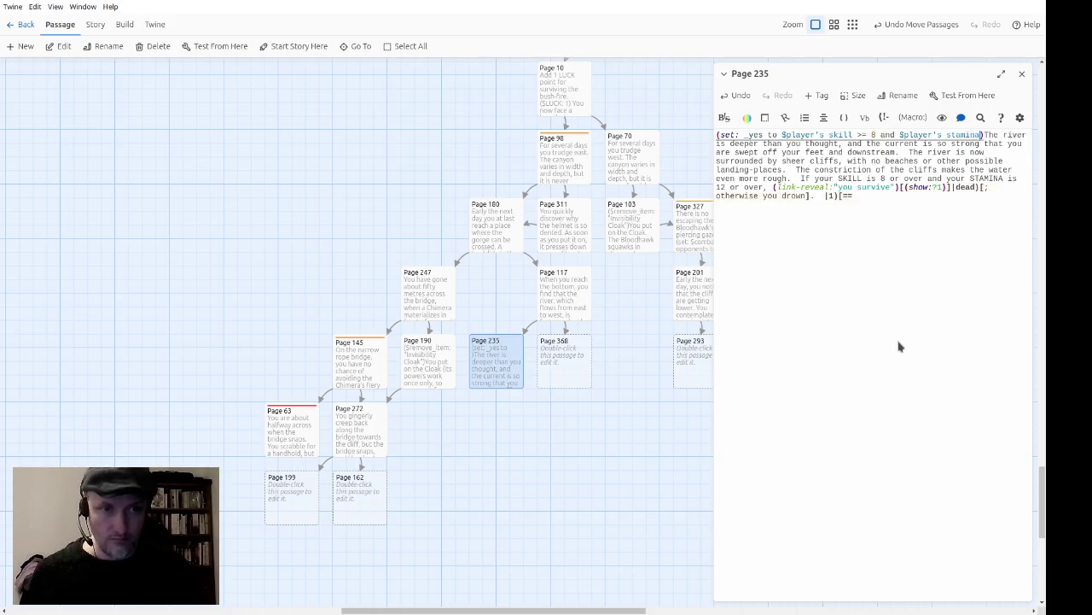
type("12")
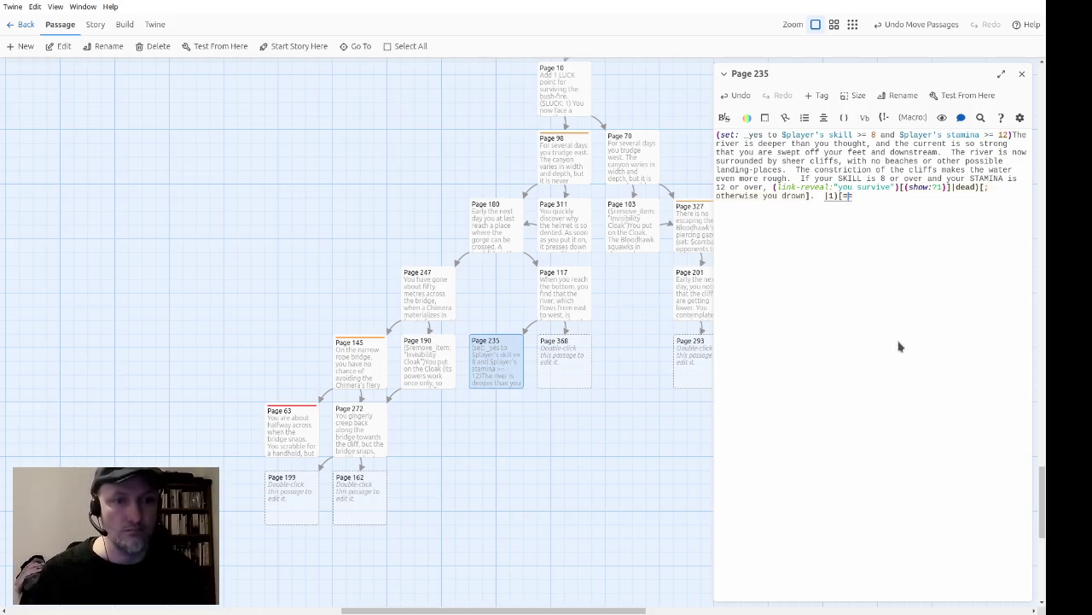
type("if: ")
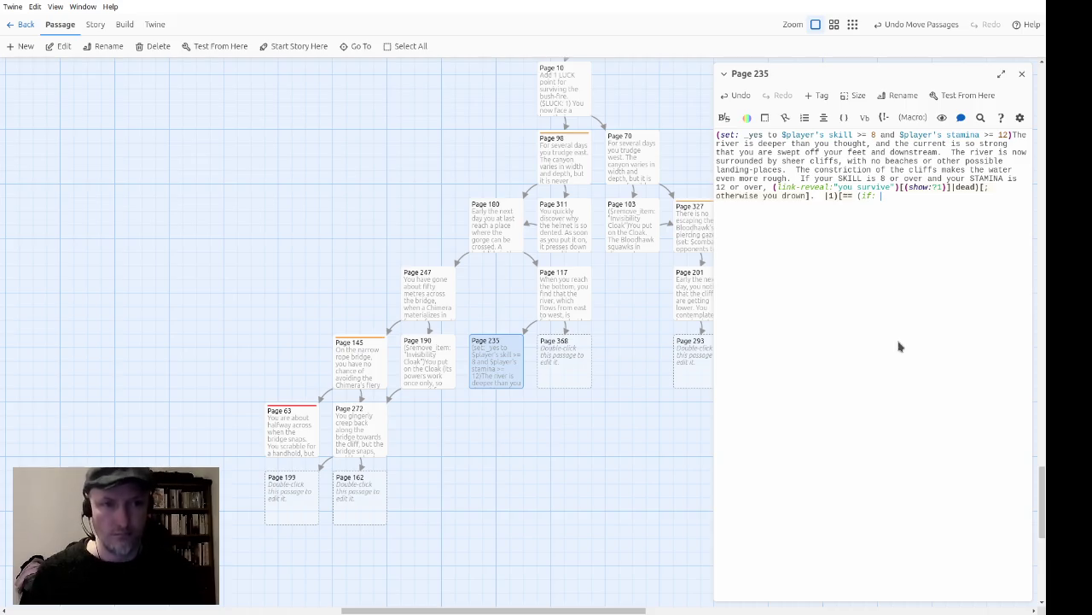
type("_yes")
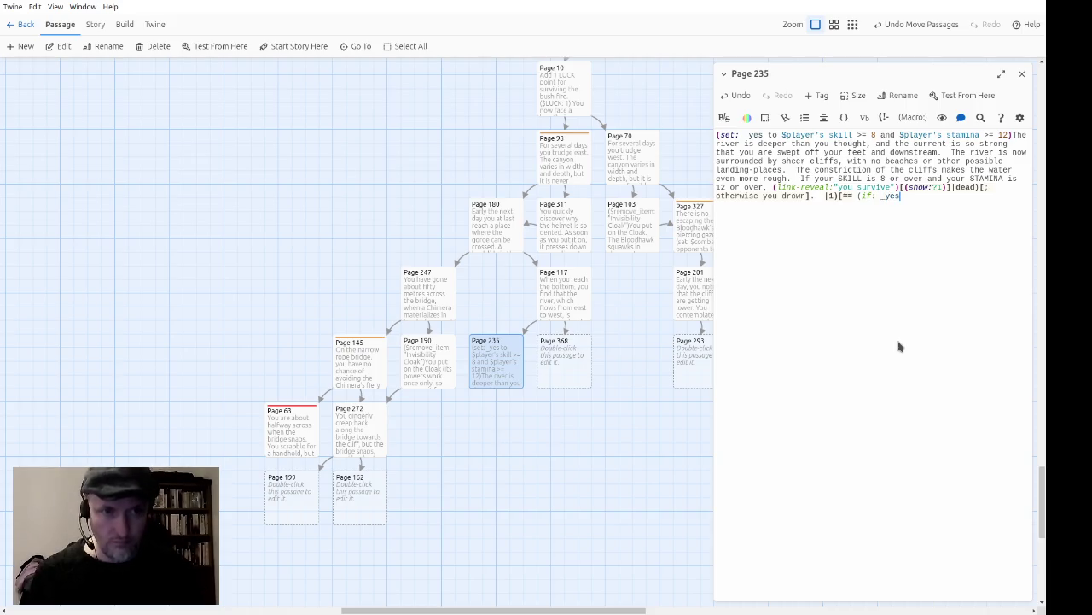
type(")[")
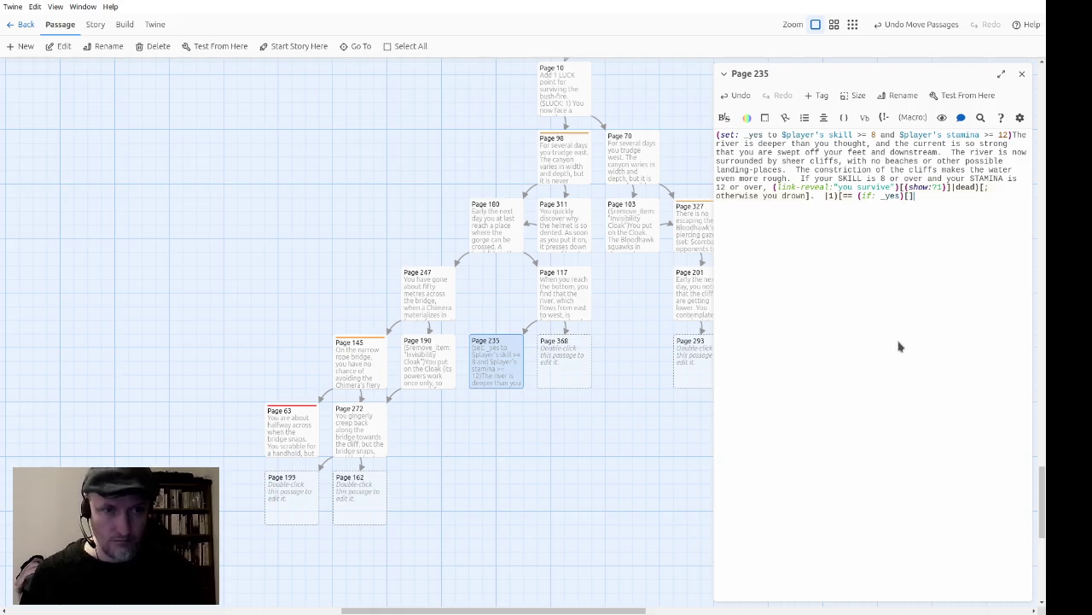
Build (dialog: [(if: _yes)]) inside hook 1, correcting the brackets along the way
key("BackSpace")
key("BackSpace")
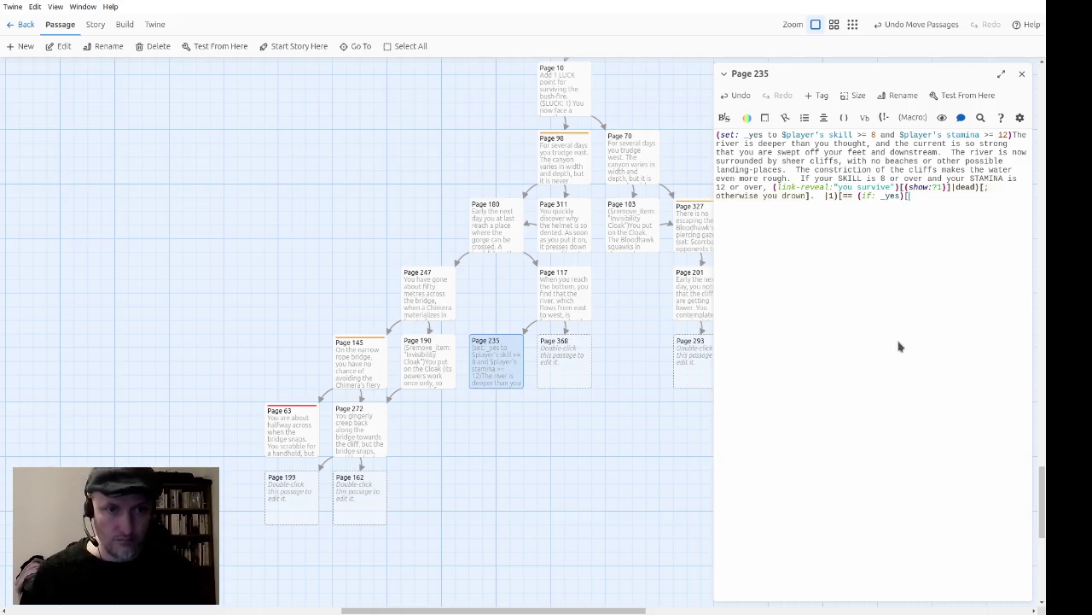
type(")[== ")
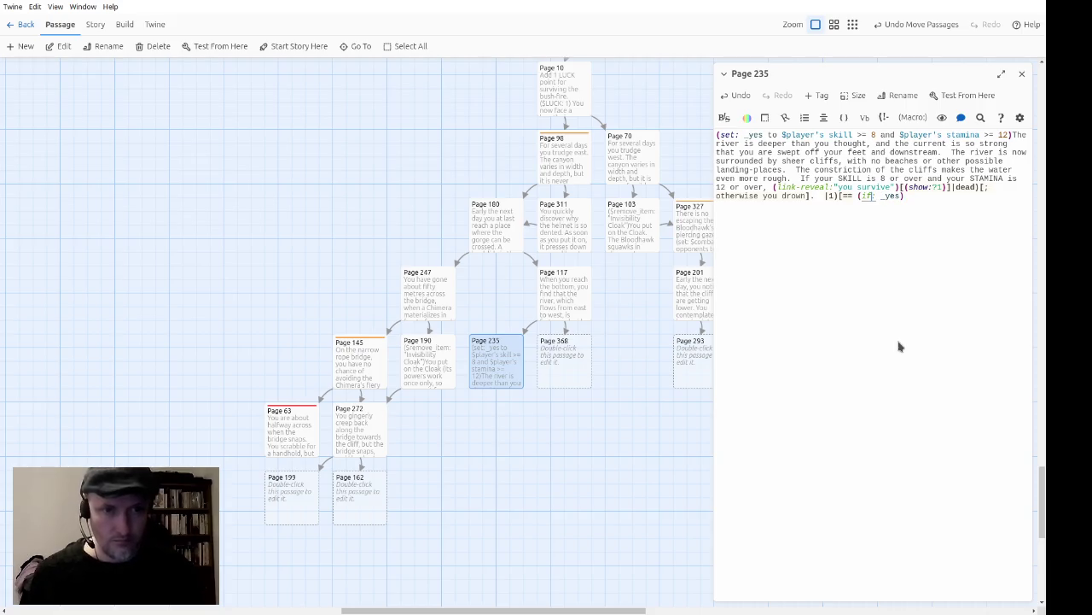
type("dialog")
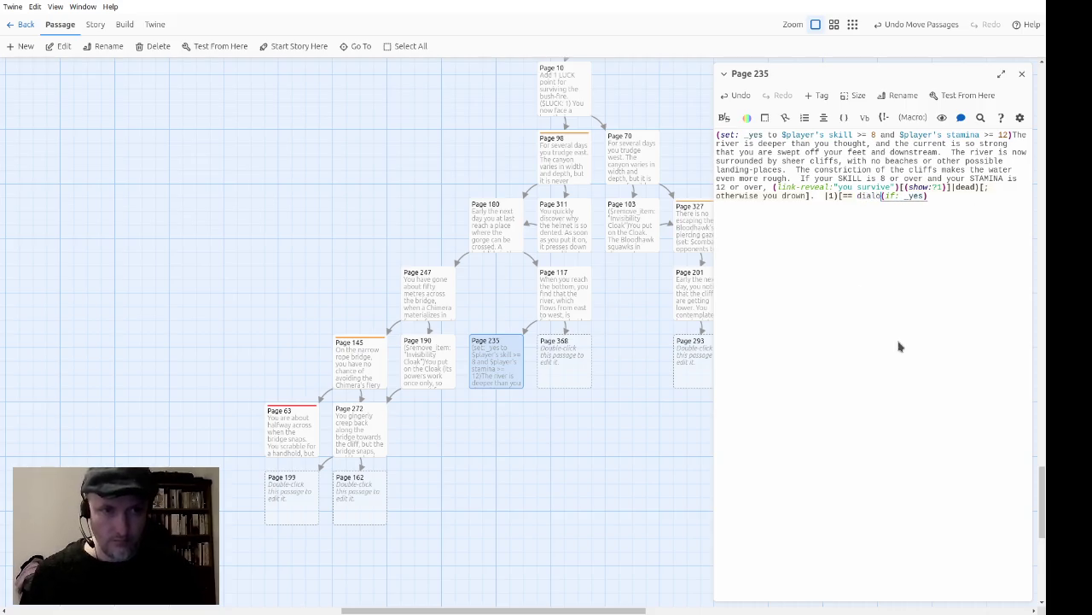
key("ctrl+Left")
type("(")
key("ctrl+Right")
type(": [")
key("End")
type("])")
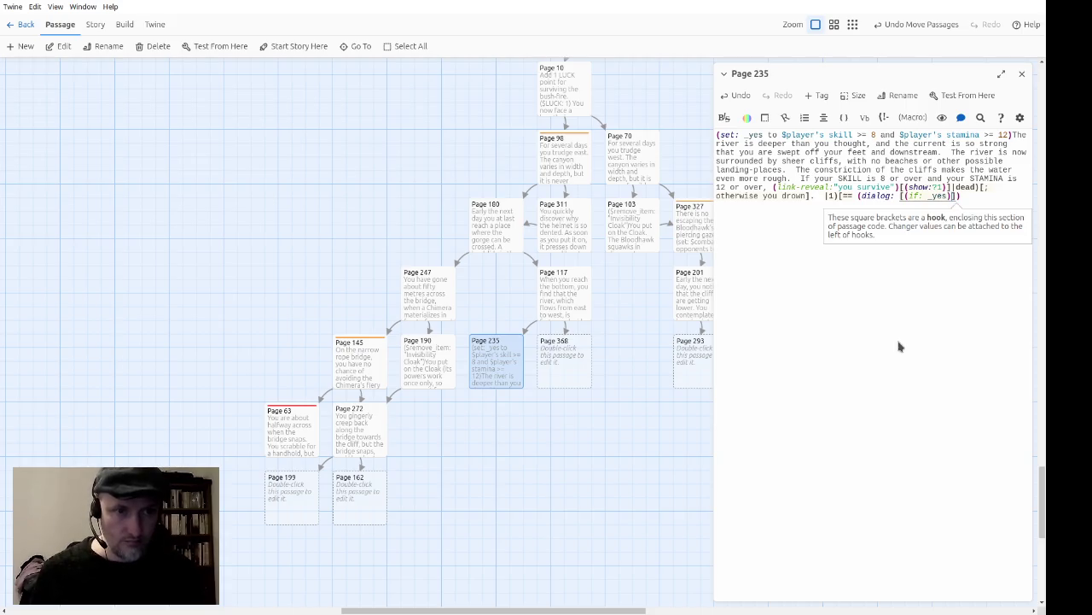
key("Left")
key("Left")
key("Left")
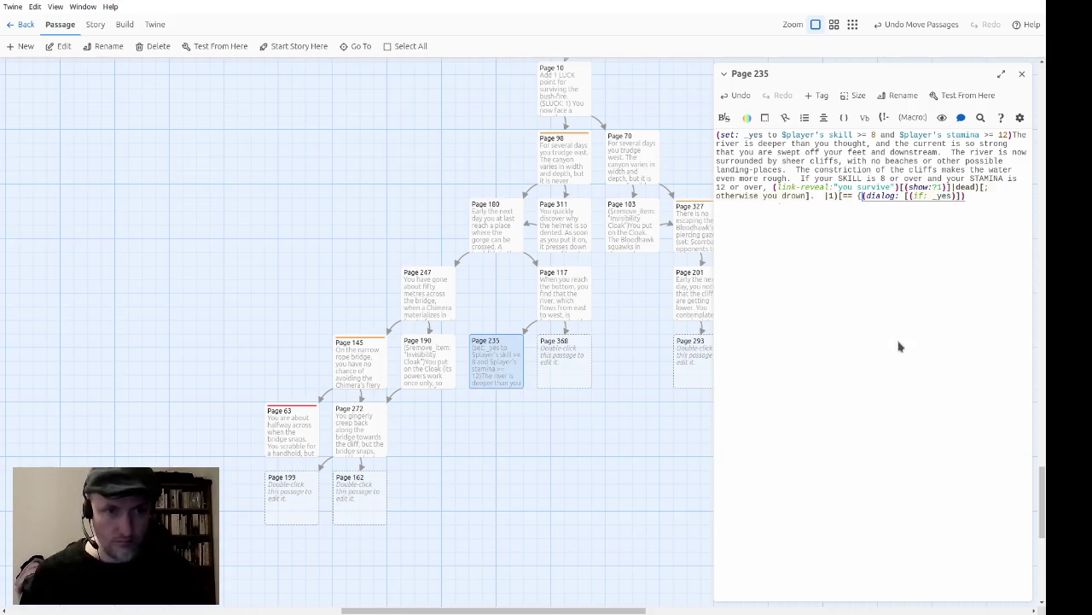
Spread the dialog macro over indented lines enclosed in braces
key("Return")
key("Tab")
key("End")
key("Return")
type("}")
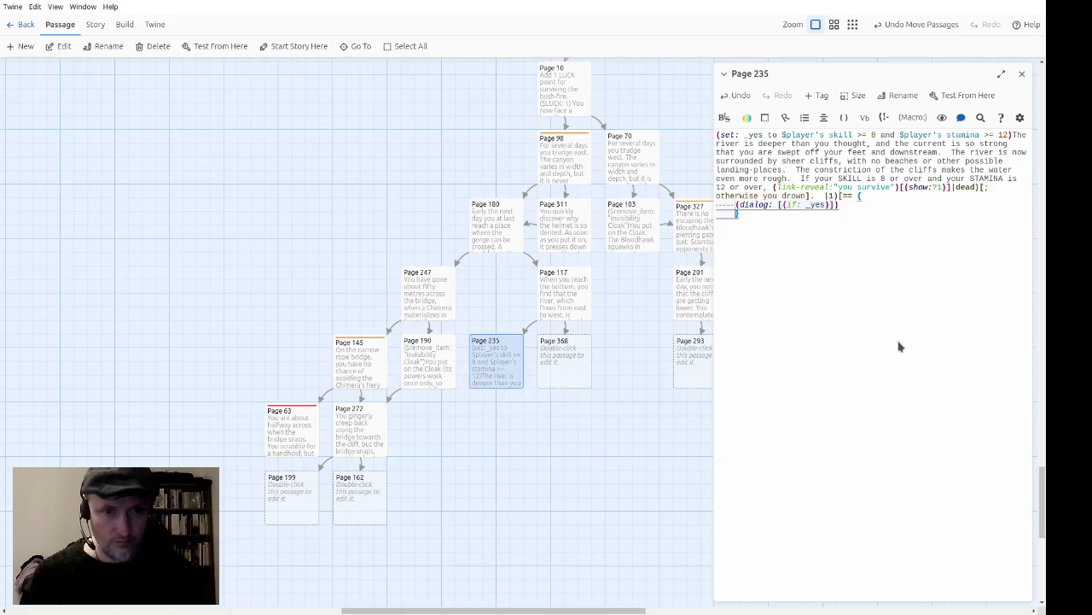
key("Left")
key("BackSpace")
key("Left")
key("Left")
key("Left")
key("Left")
key("Return")
key("Tab")
key("End")
key("Left")
key("Left")
key("Return")
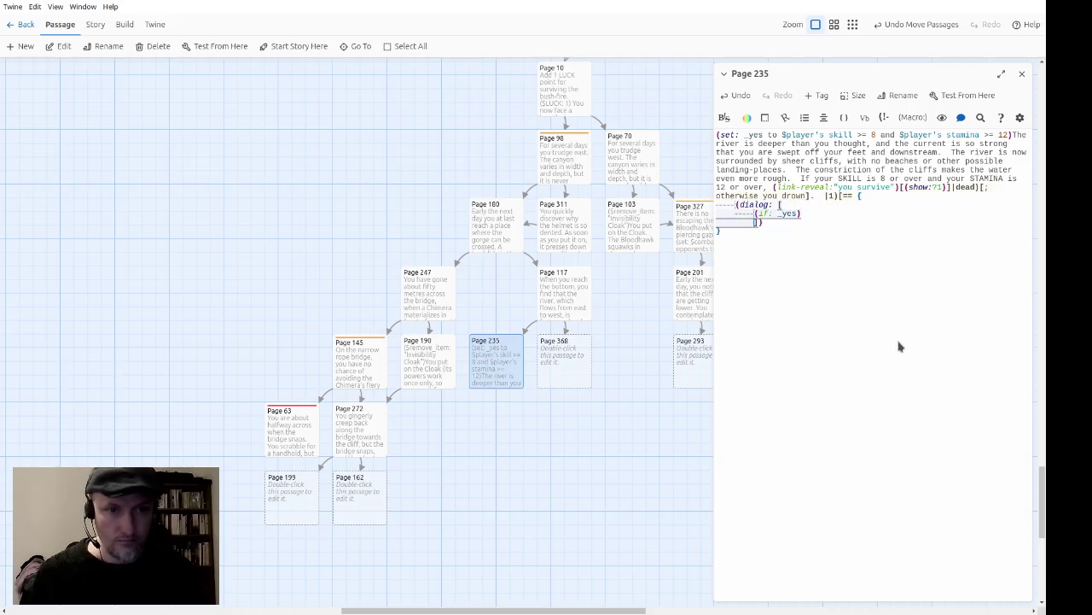
key("BackSpace")
key("BackSpace")
key("Left")
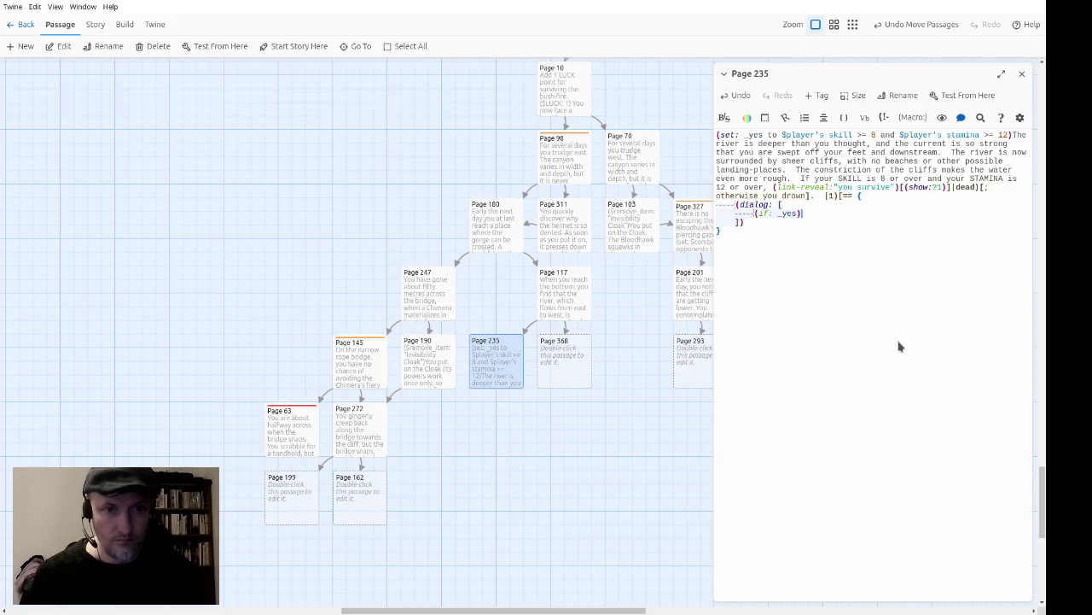
Add an empty hook after (if: _yes) followed by (else:)[]
type("[")
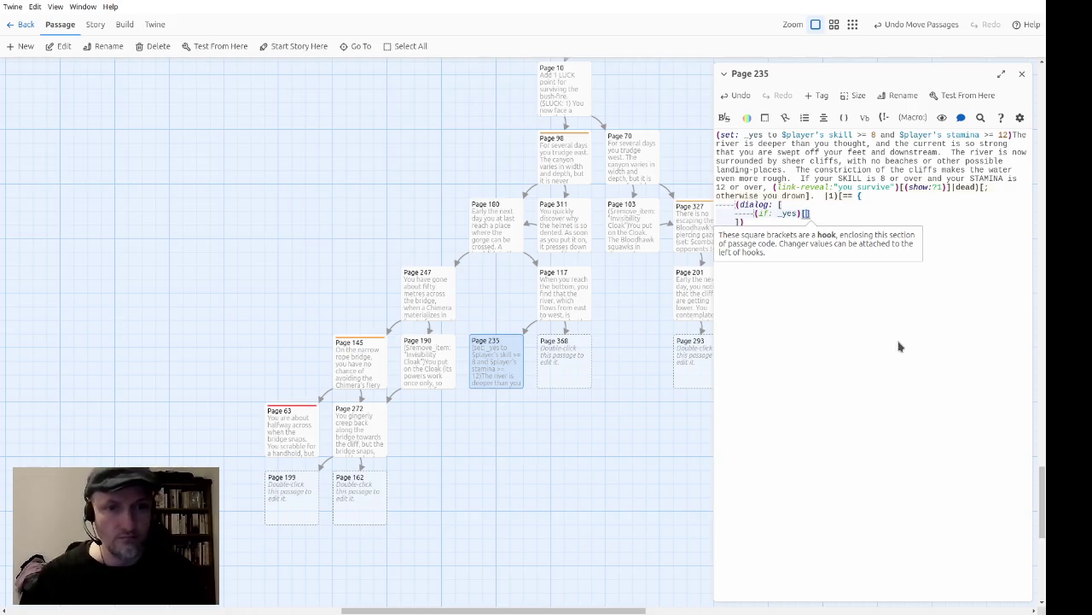
key("Right")
type("(else")
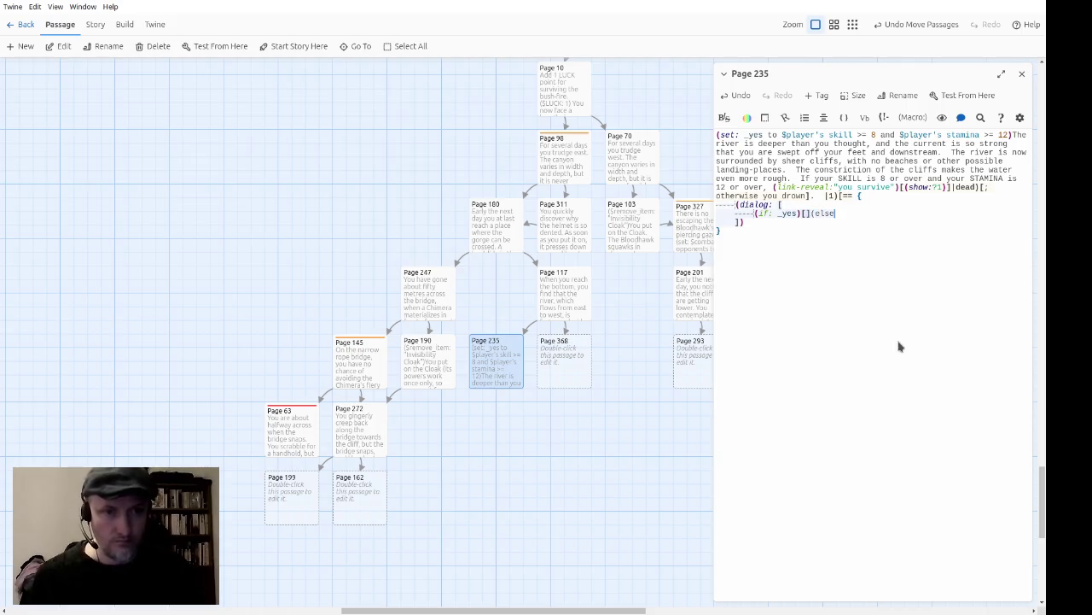
type(":)[]")
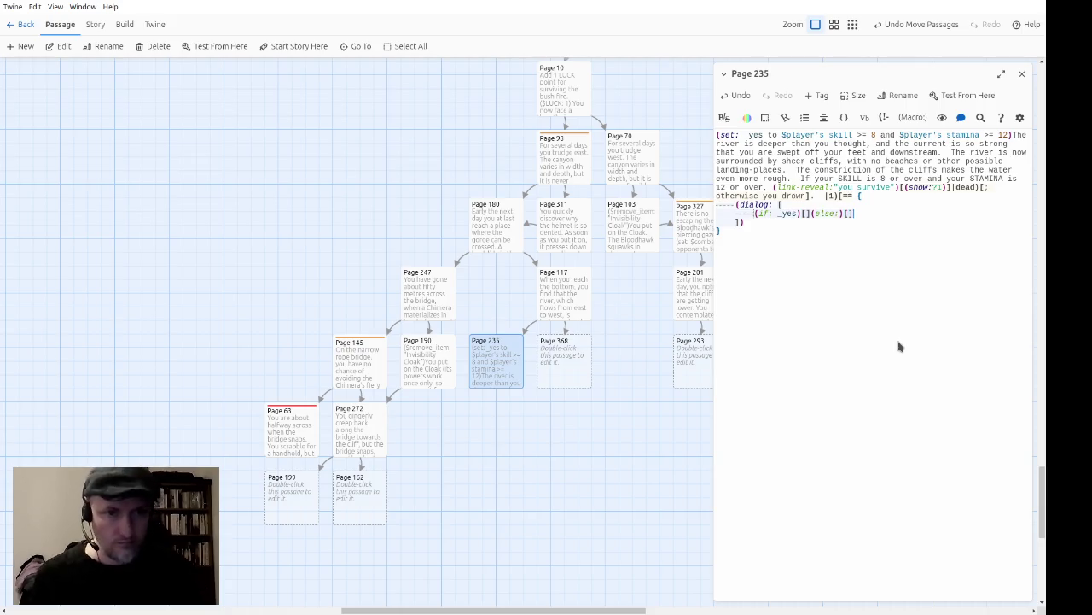
key("Left")
key("Left")
key("Left")
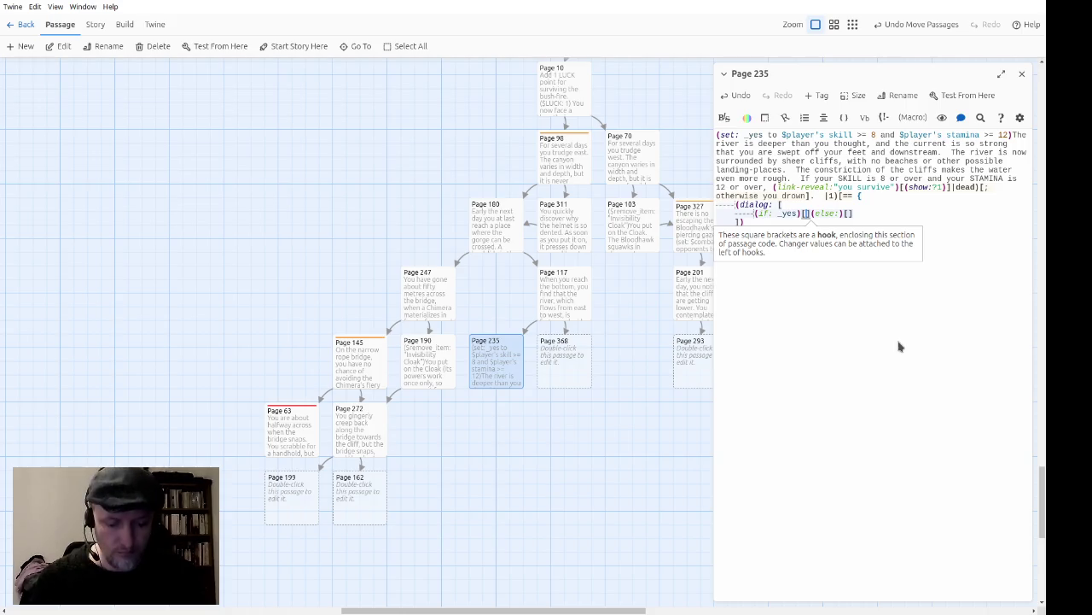
Fill the _yes hook with 'Your SKILL is above 8 and your STAMINA is above 12'
type("Your SKIL")
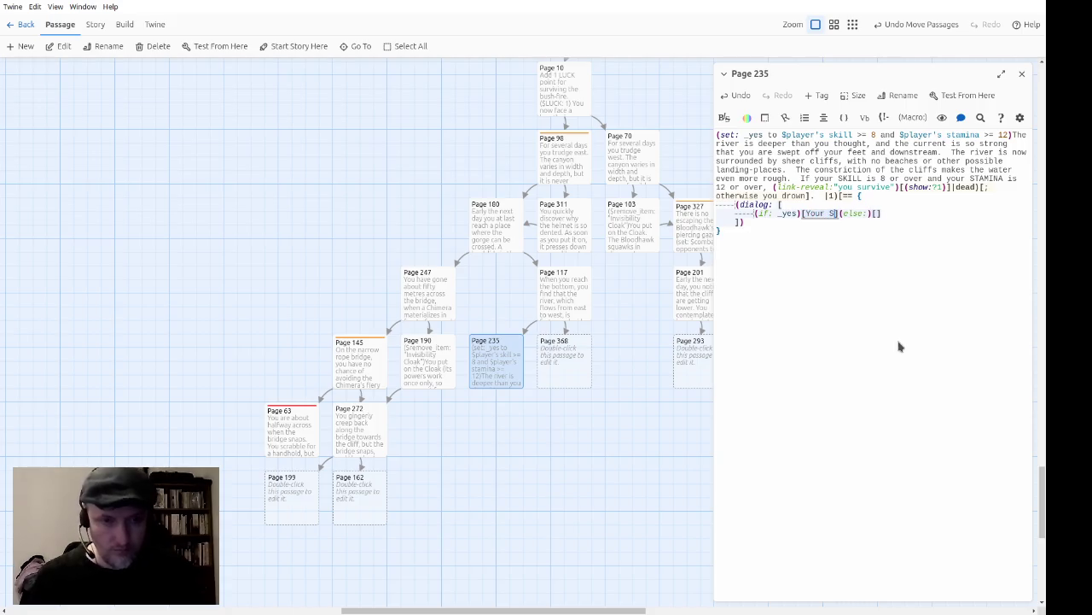
type("L is ab")
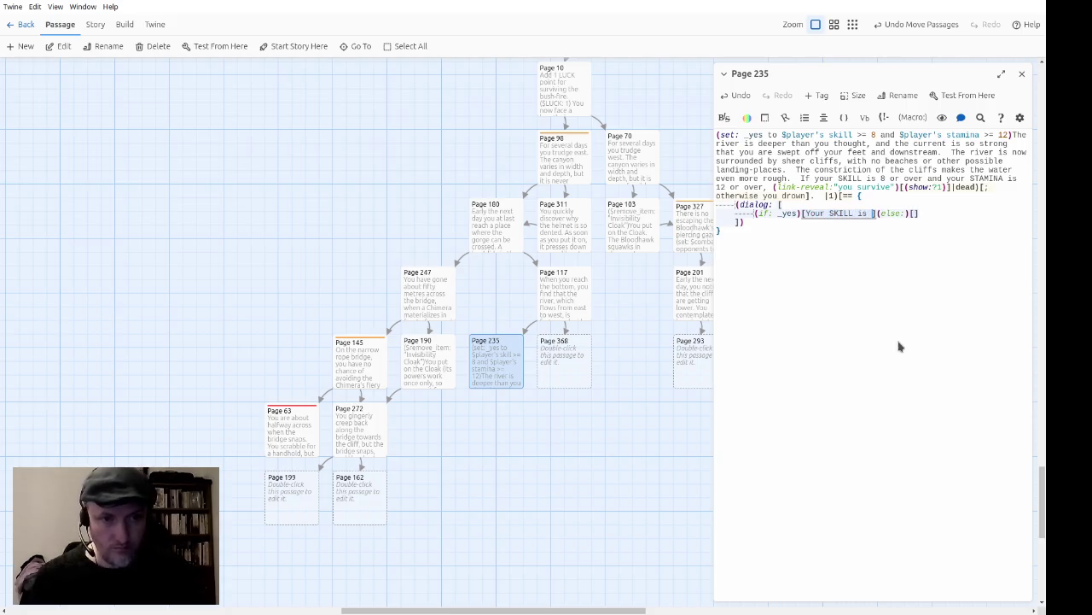
type("ove 7")
key("BackSpace")
key("BackSpace")
type("8")
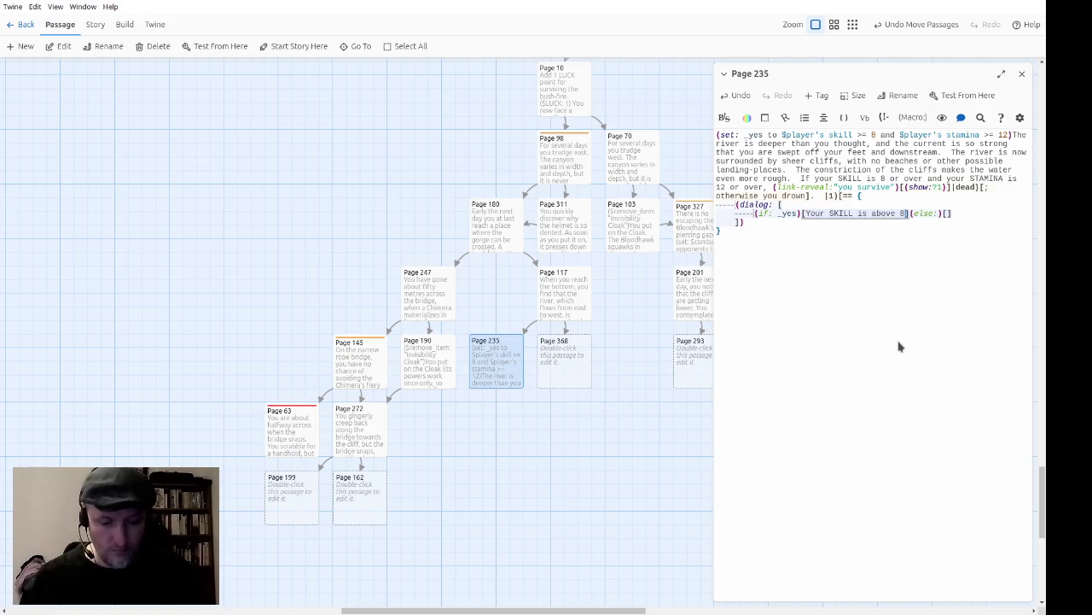
type("y")
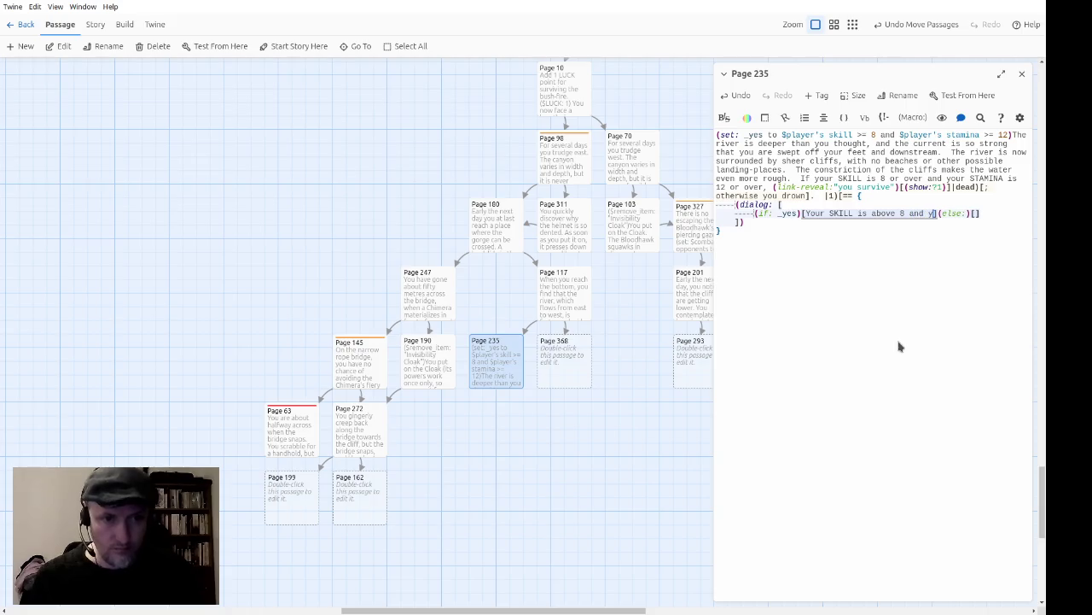
type("our STAMINA")
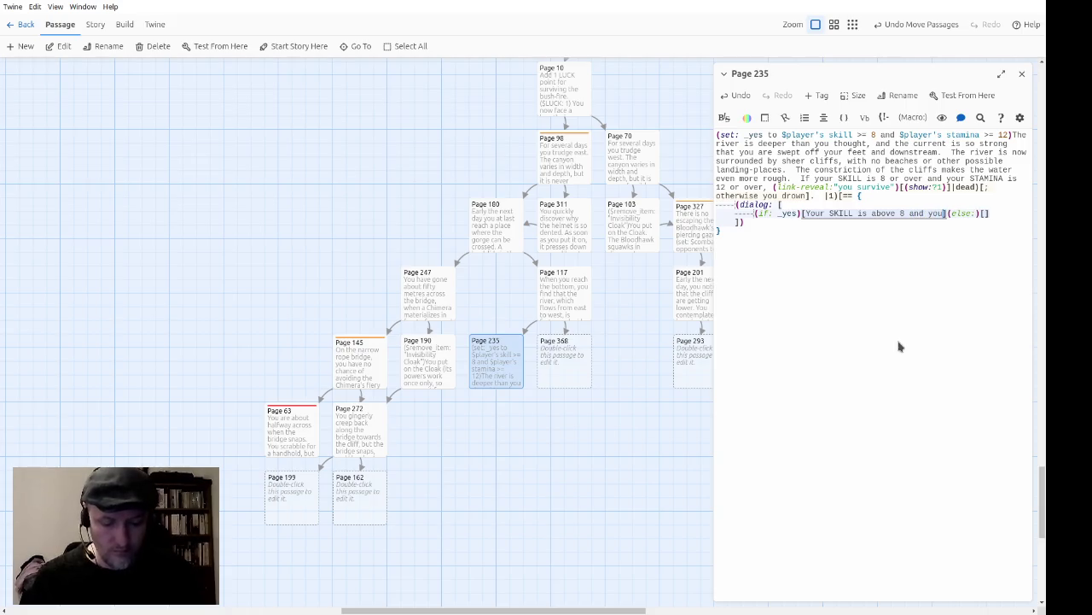
type(" is above 12")
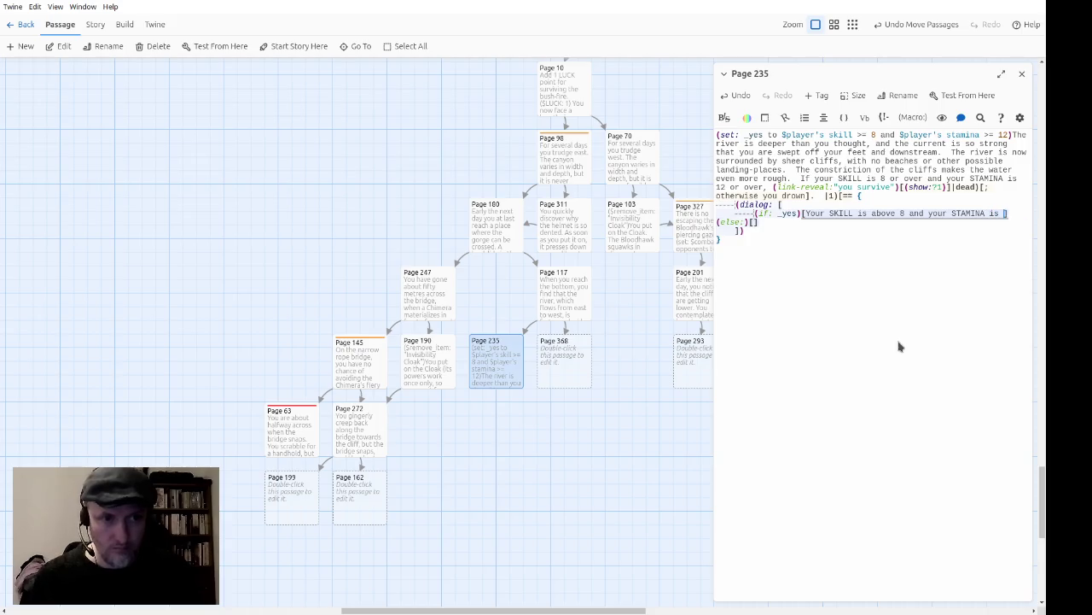
Fill the else hook with 'You are not strong enough to survive the water.'
key("Right")
key("Right")
key("Right")
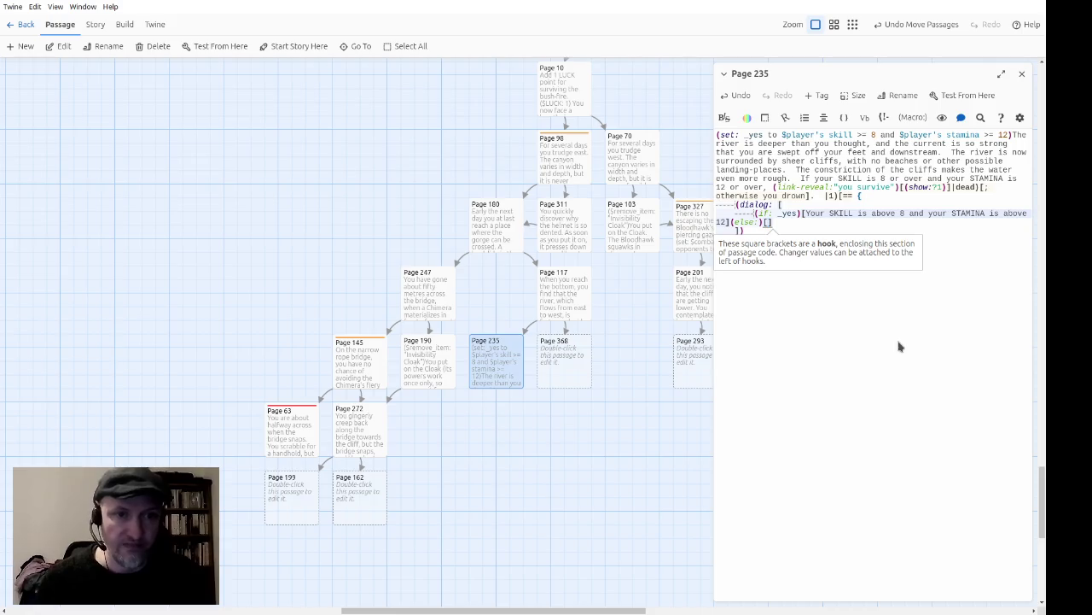
type("You are not s")
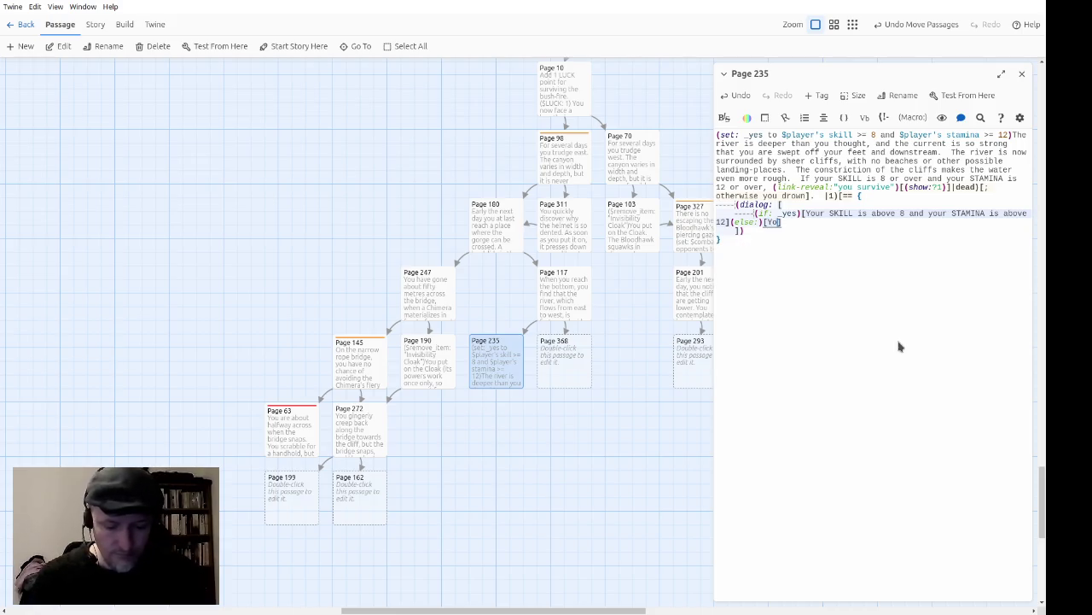
type("trong enough to ")
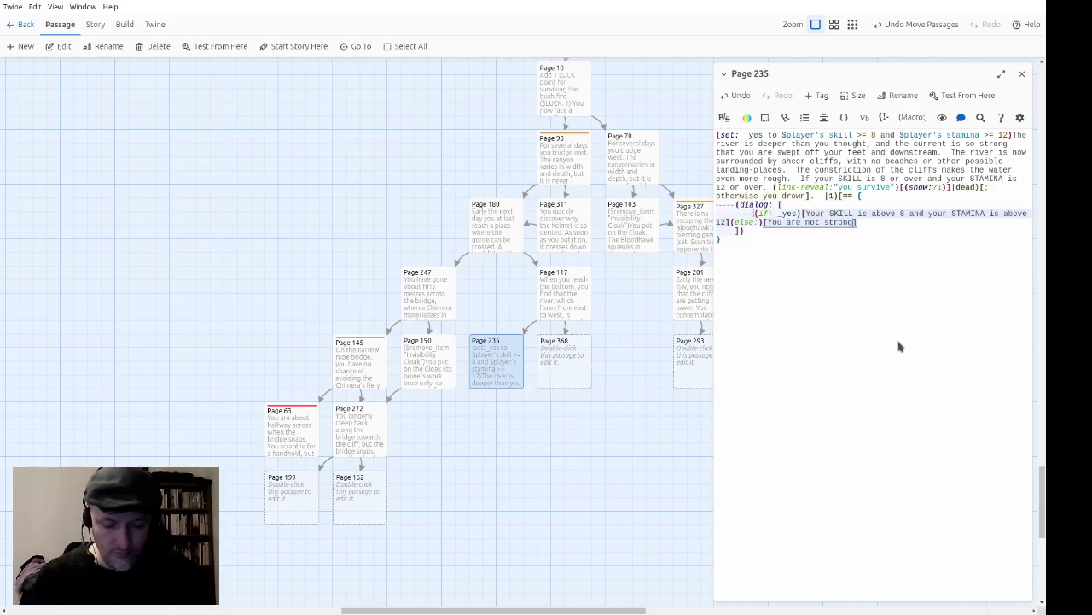
type("survive")
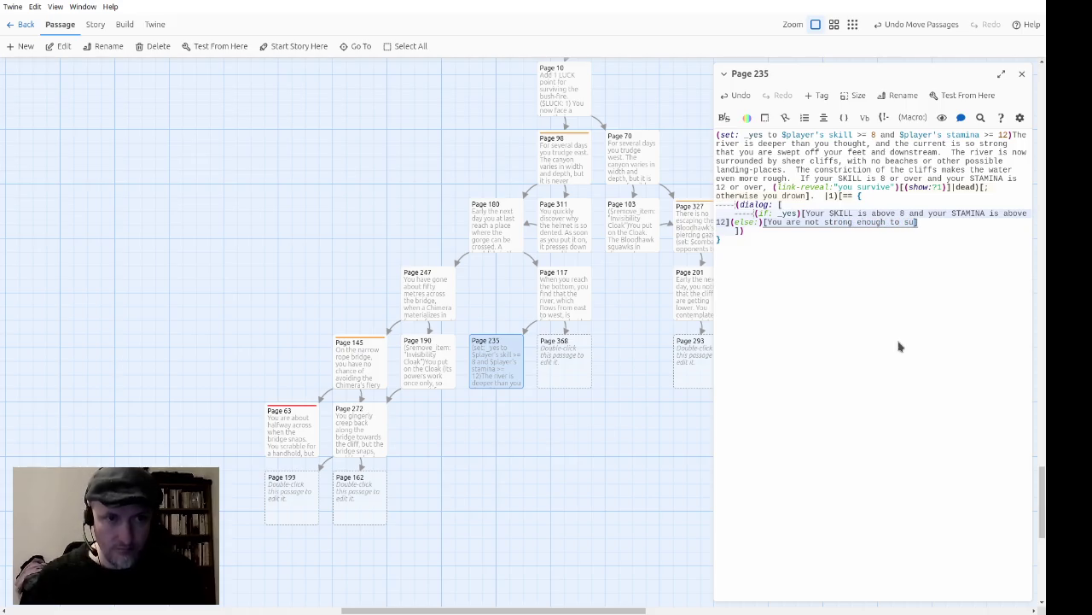
type(" the")
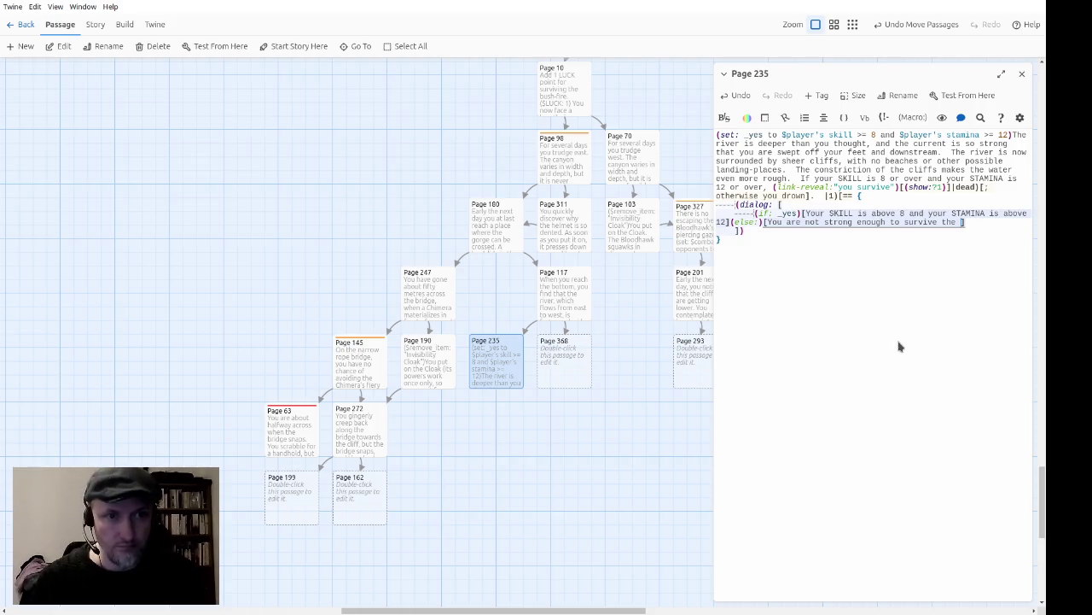
type("water")
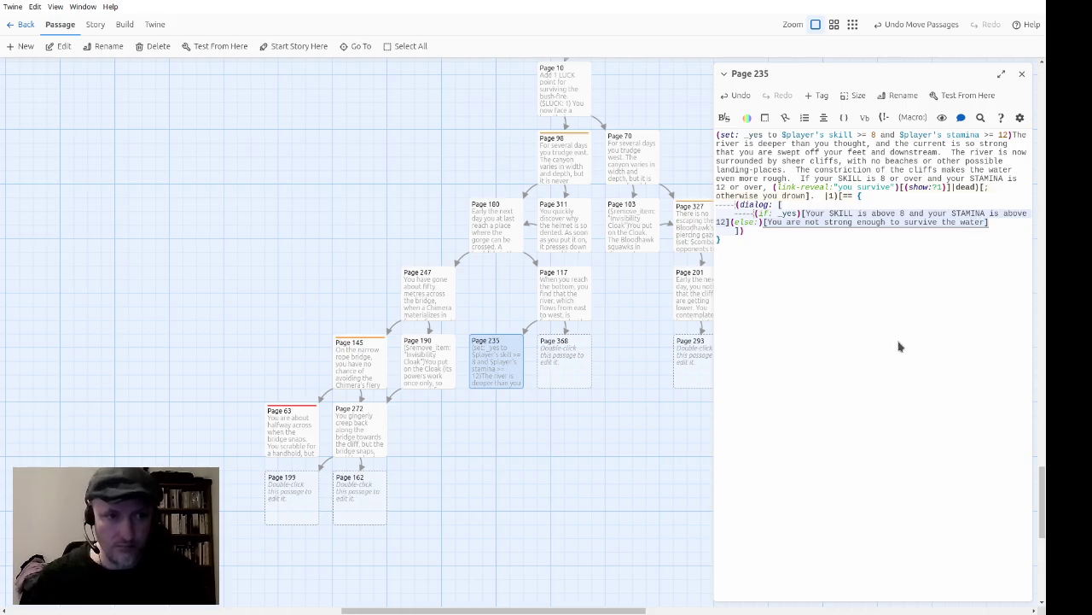
type(".")
key("Up")
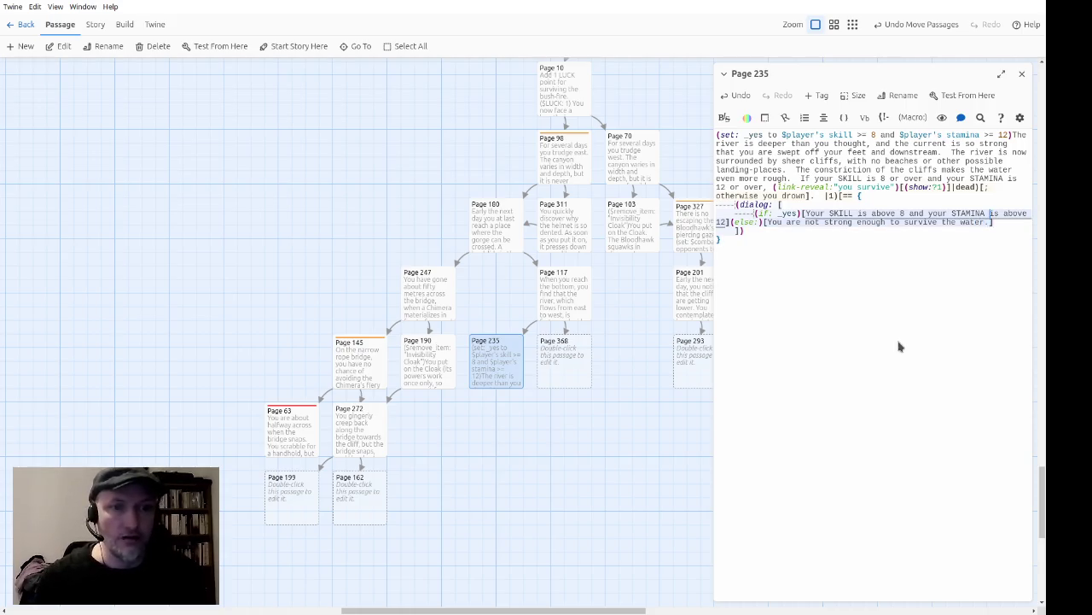
Add a second (if: _yes) hook below the dialog block, closing bracket on its own line
key("Home")
key("Down")
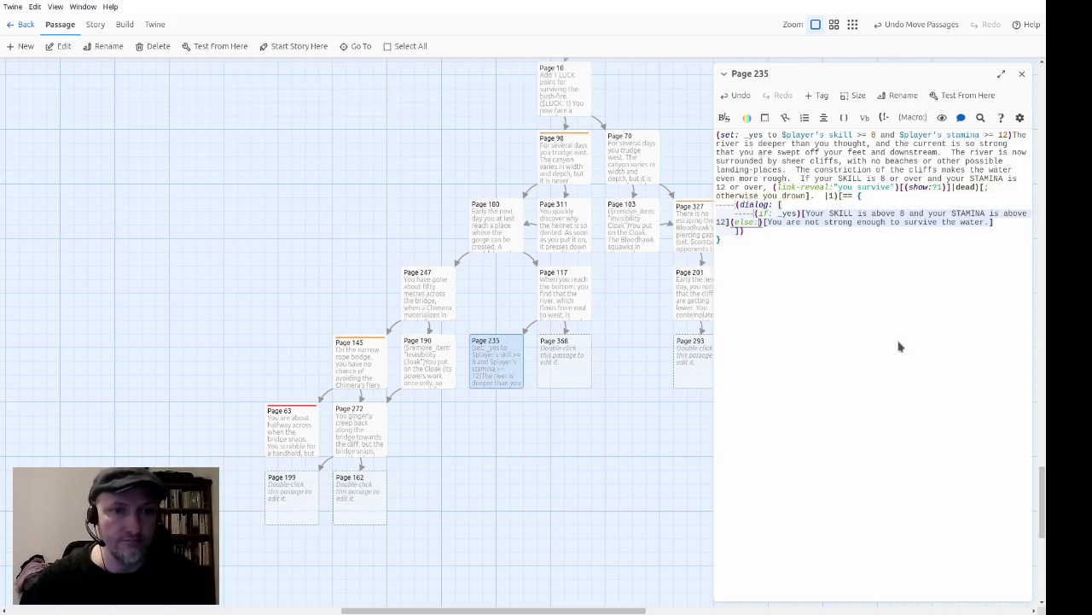
key("Right")
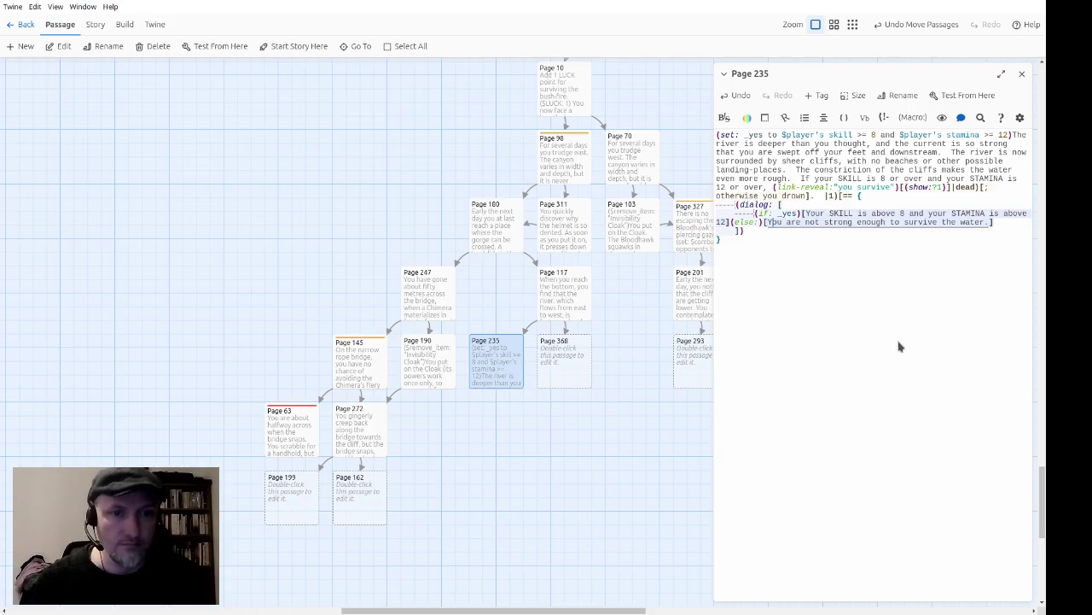
key("Up")
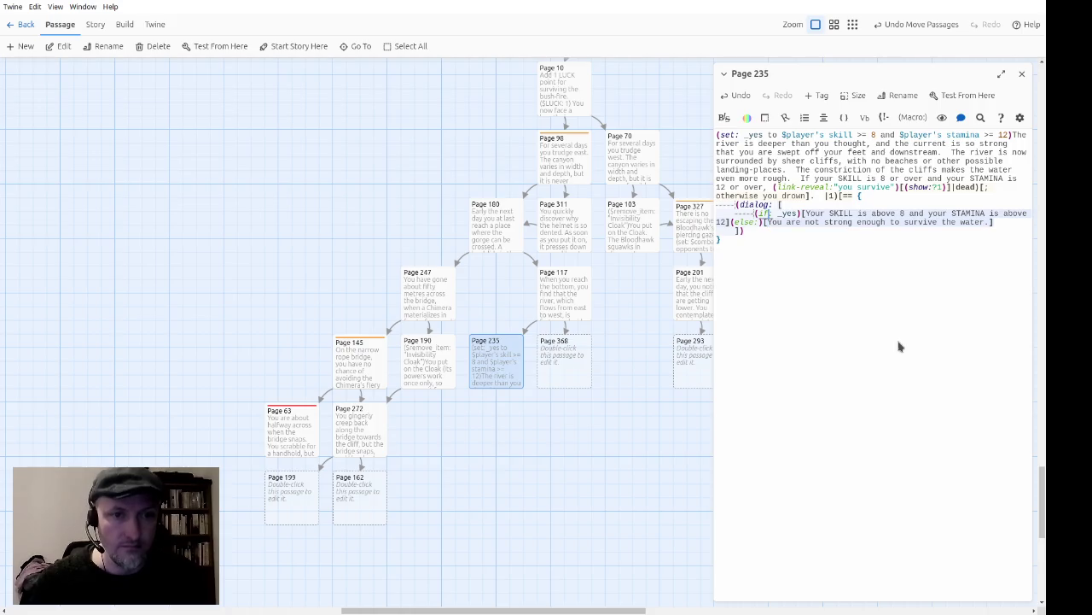
key("Down")
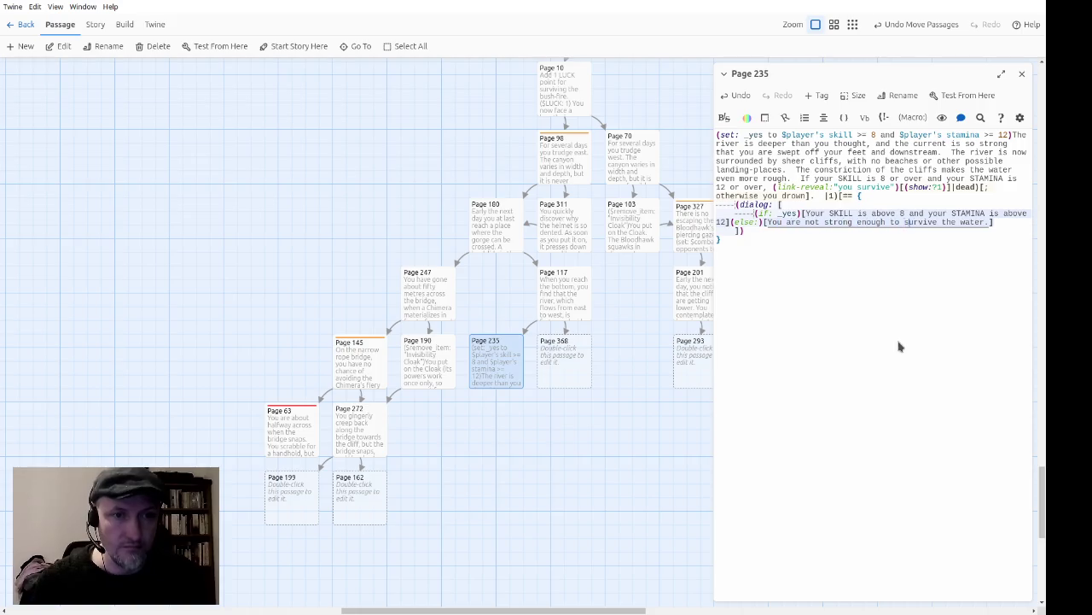
key("Down")
key("Up")
key("Up")
key("Up")
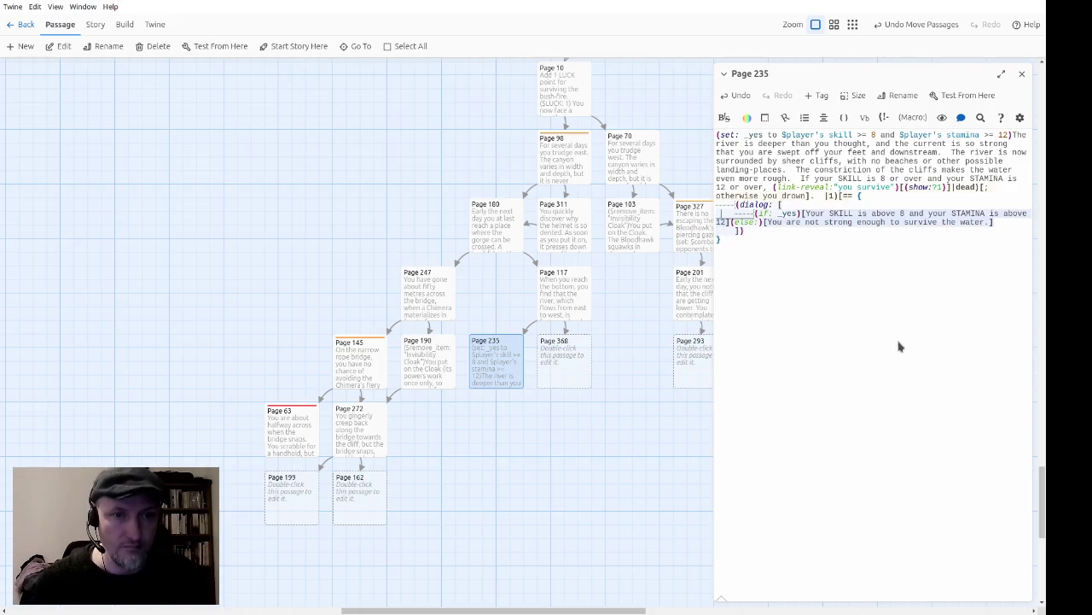
key("Down")
key("Down")
key("Return")
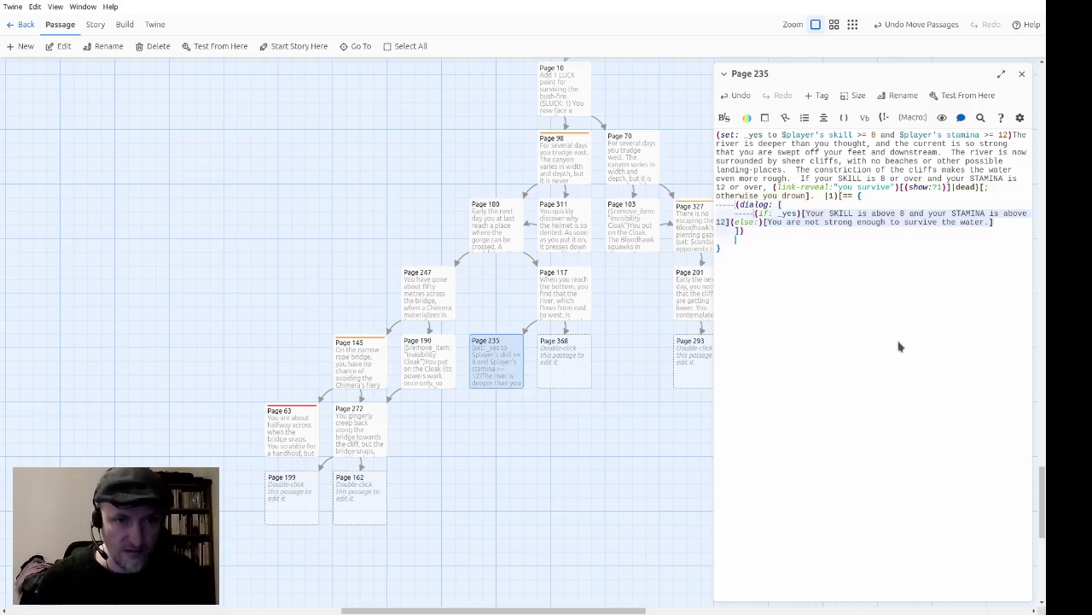
type("(")
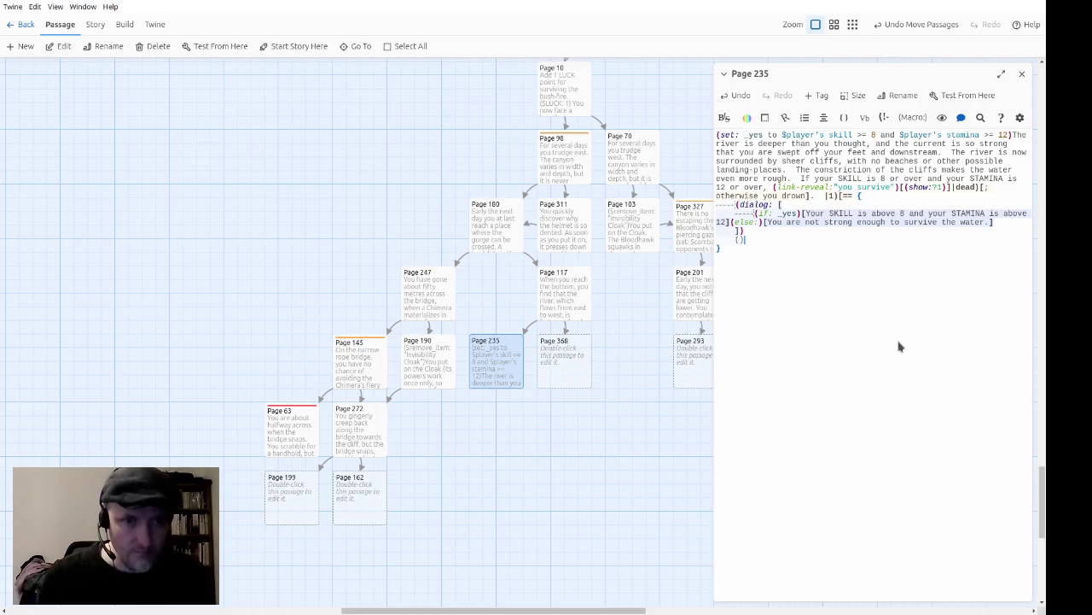
type("if: ")
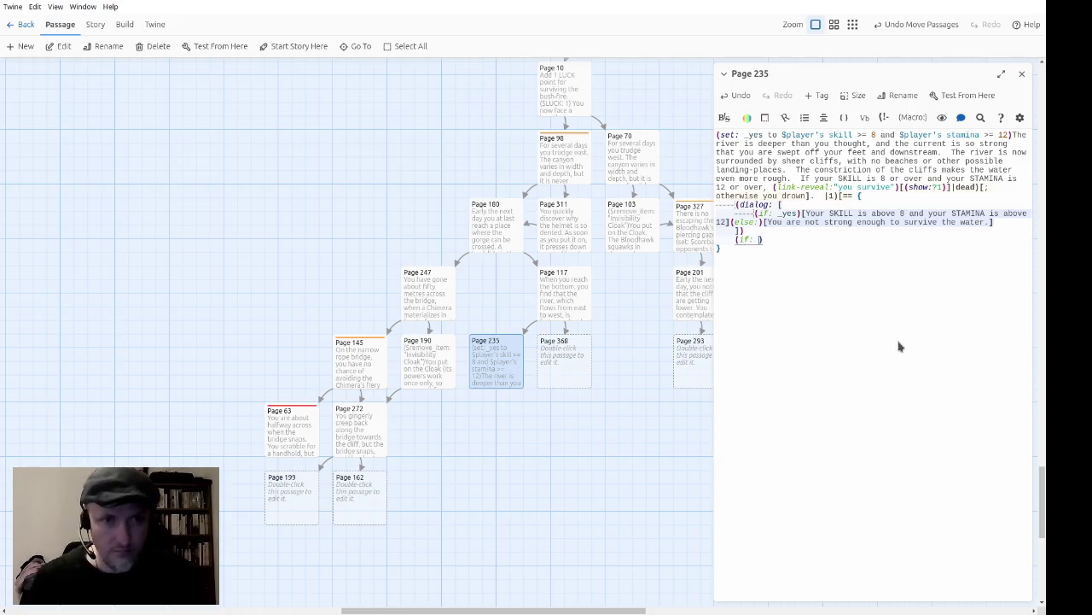
type("_yes")
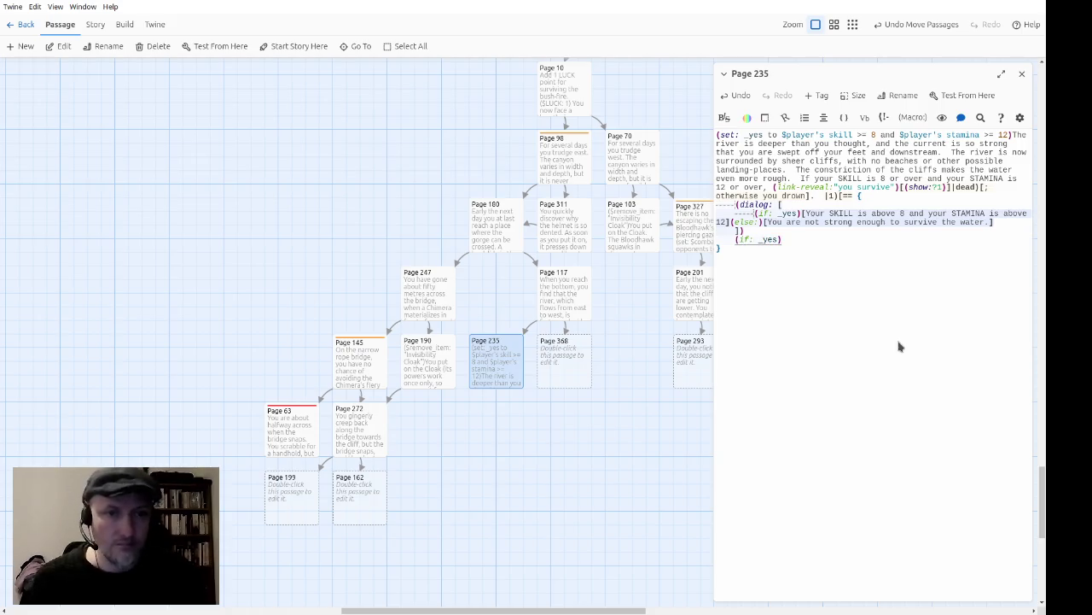
key("Right")
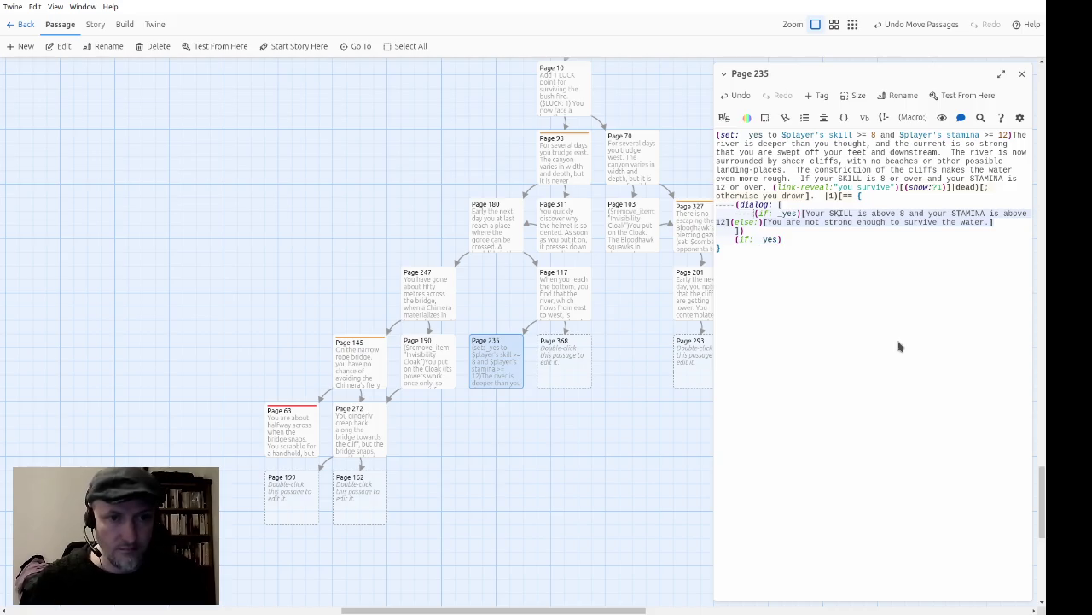
type("[")
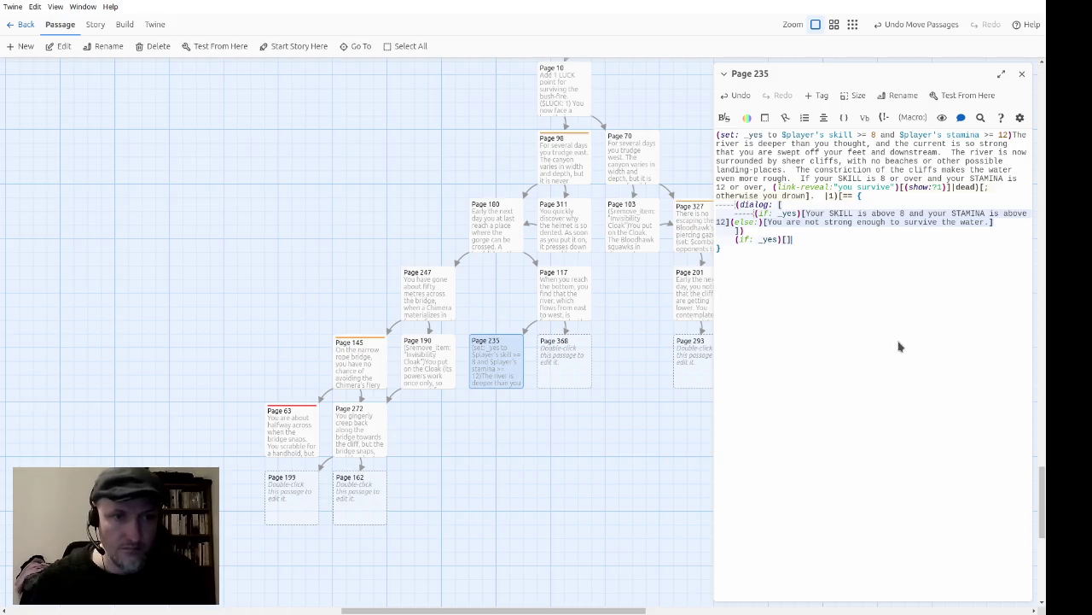
key("Return")
type("else")
key("BackSpace")
key("BackSpace")
key("BackSpace")
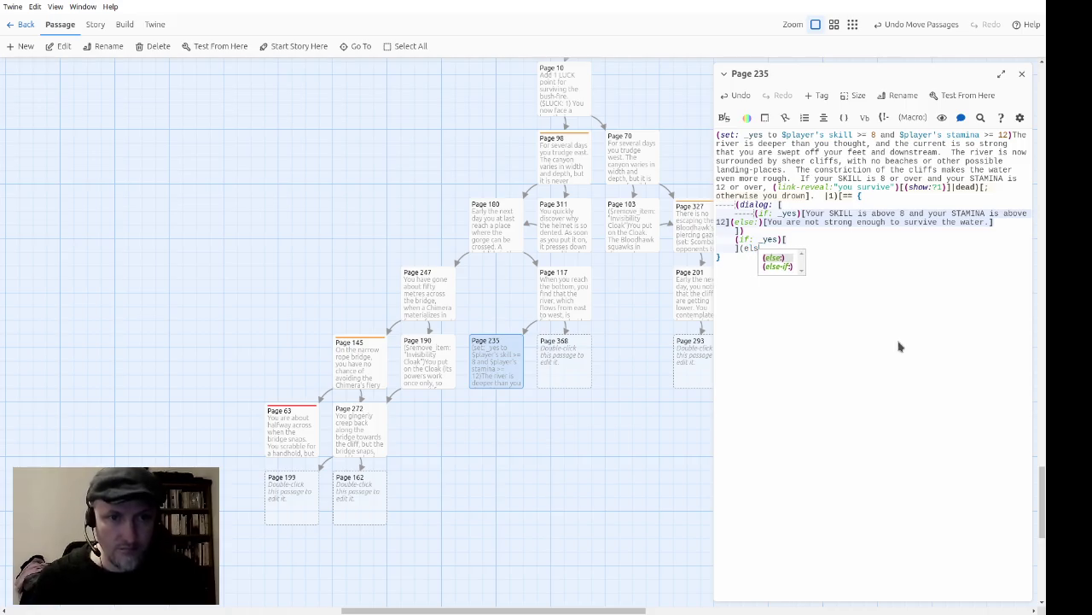
key("Up")
key("Up")
key("Up")
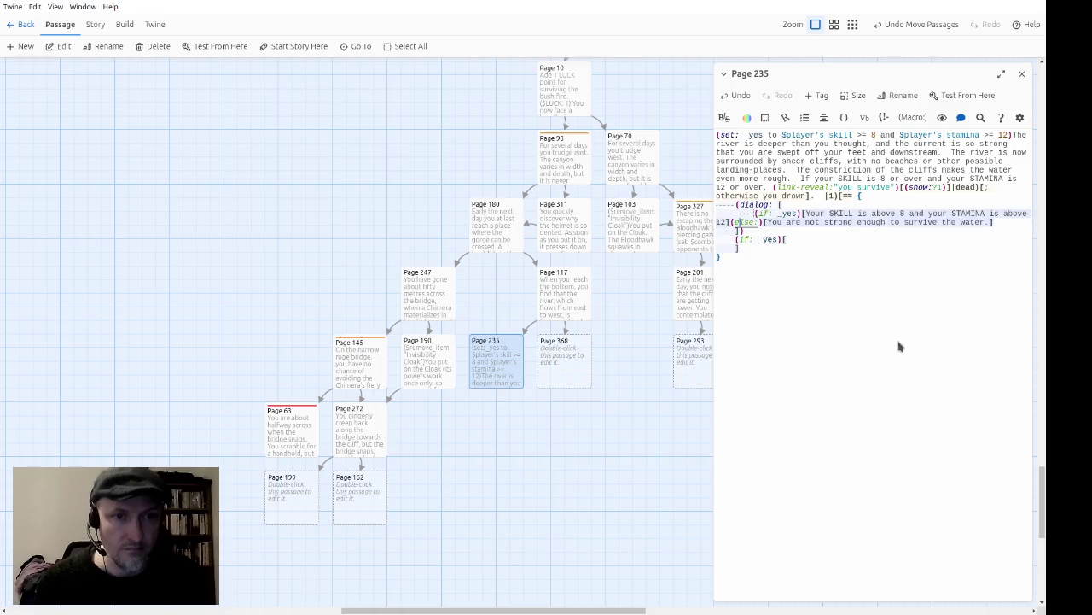
Insert a show-?dead line and start the hook with 'If you survive, the river eventually widens again.'
key("Return")
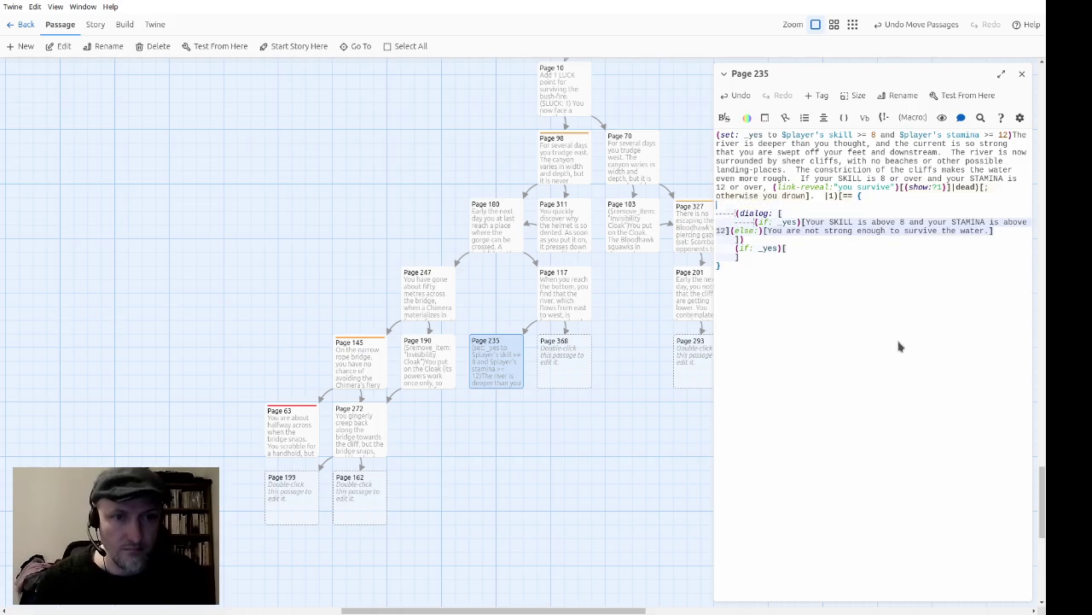
type("(")
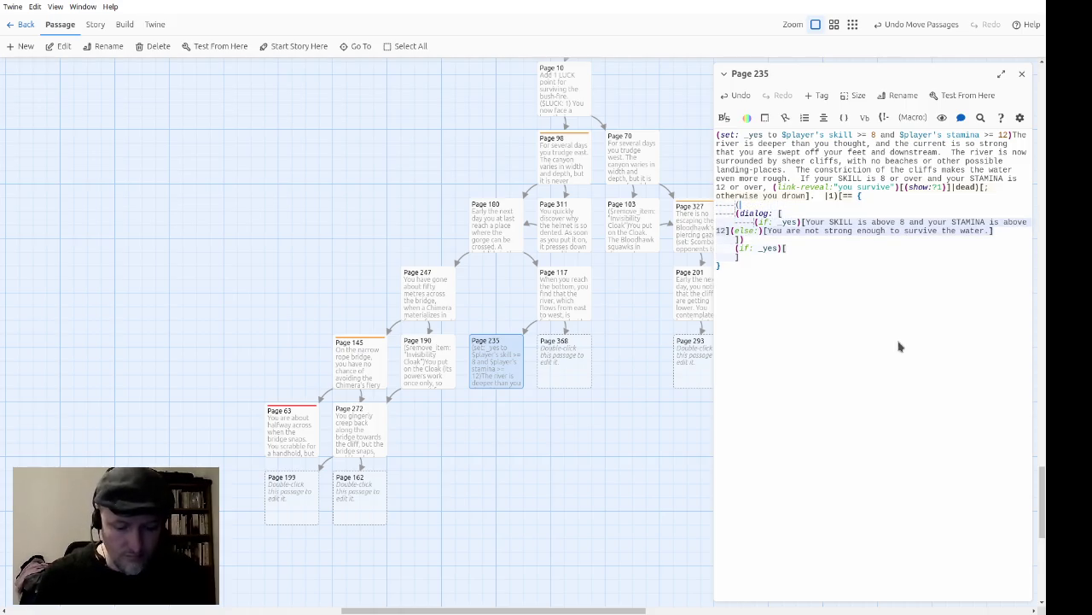
type("reveal:")
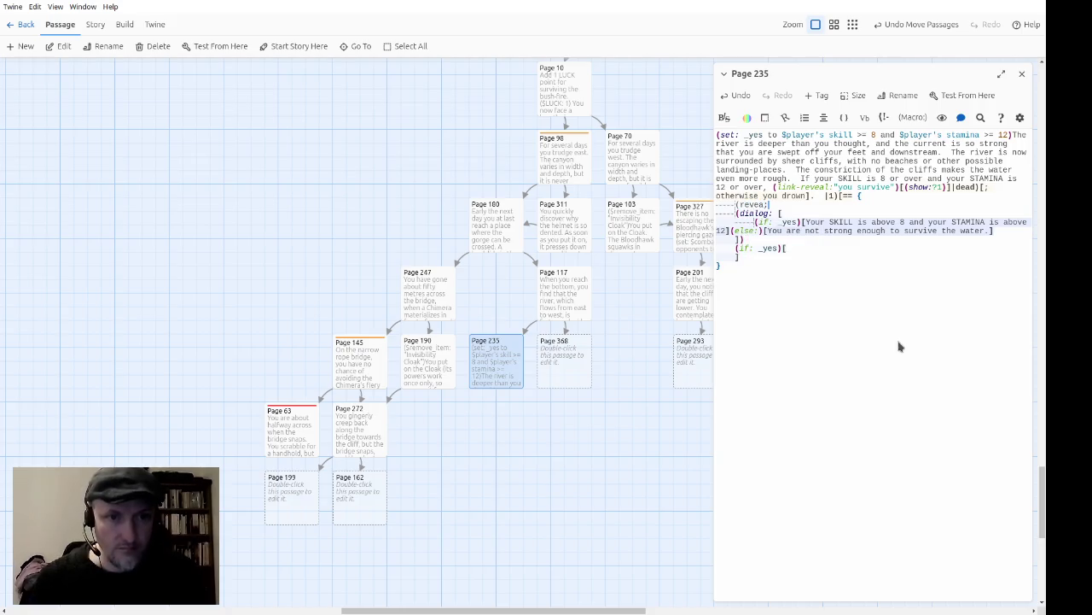
type(" [")
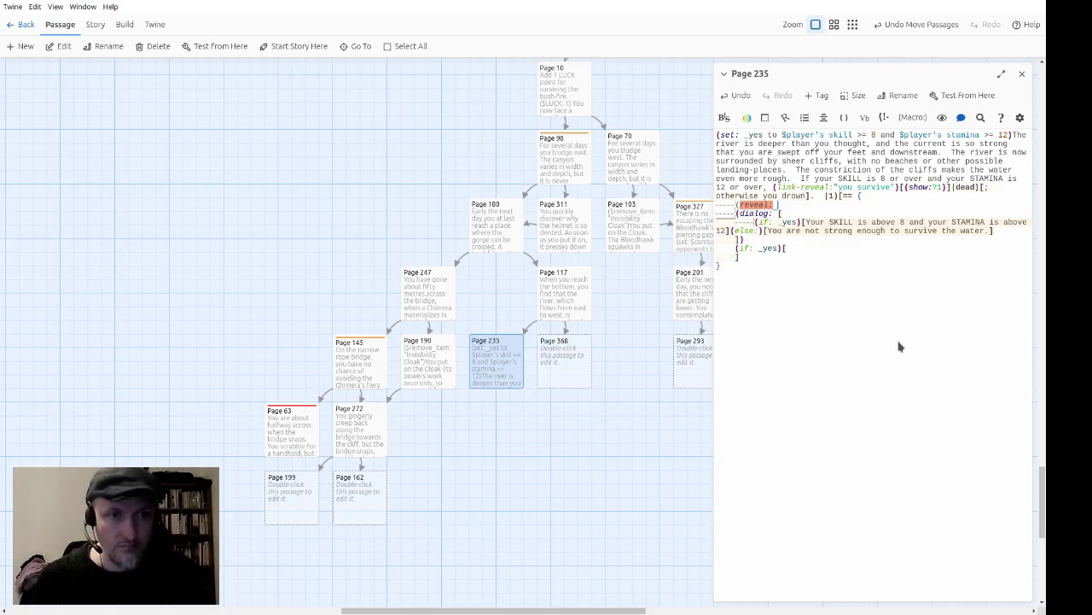
type("?dea")
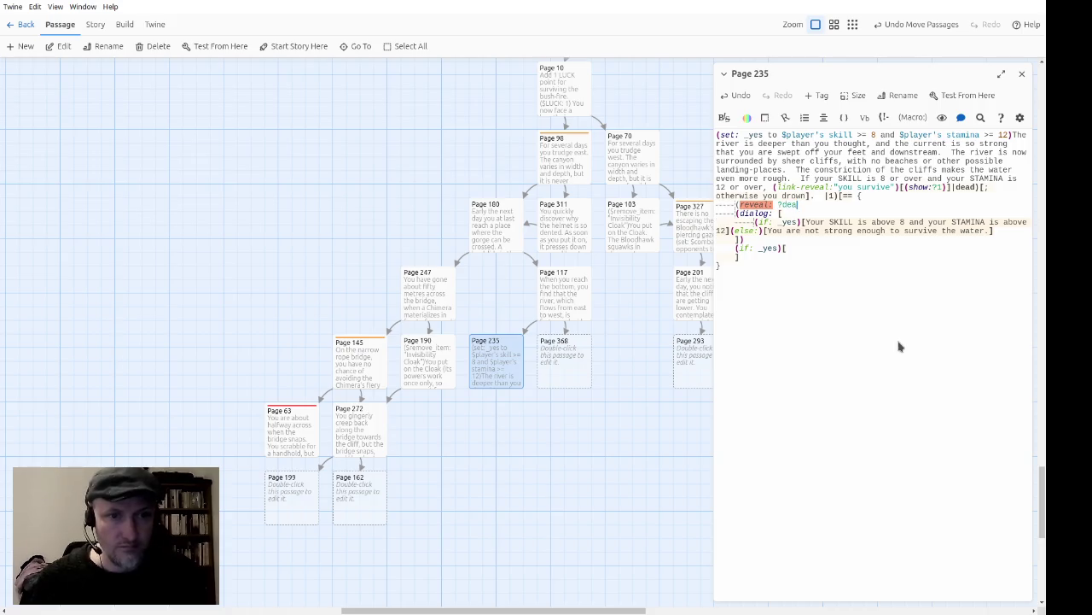
type("d)")
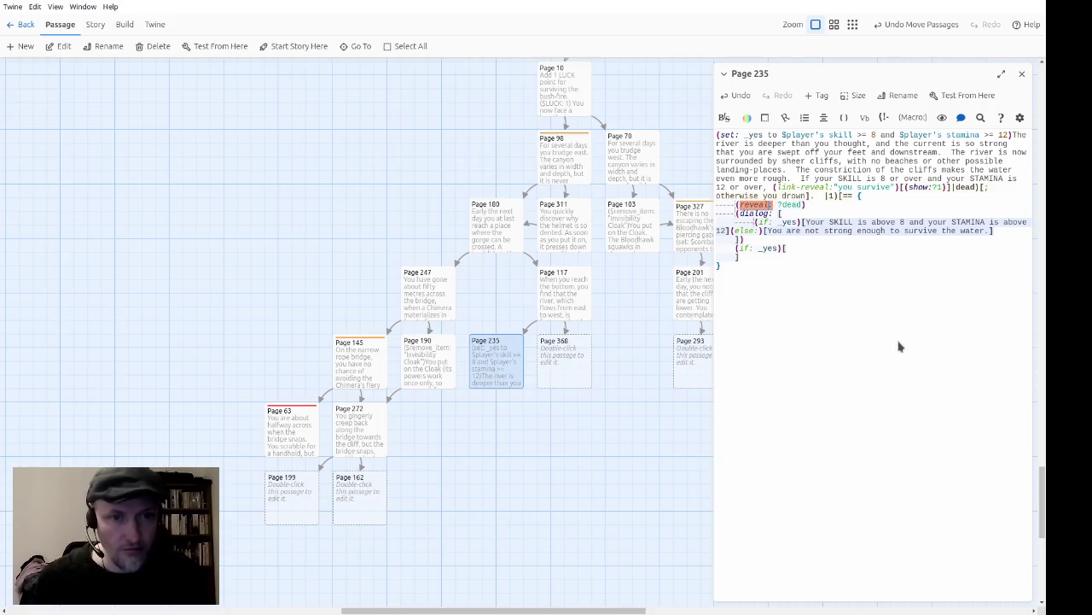
type("show")
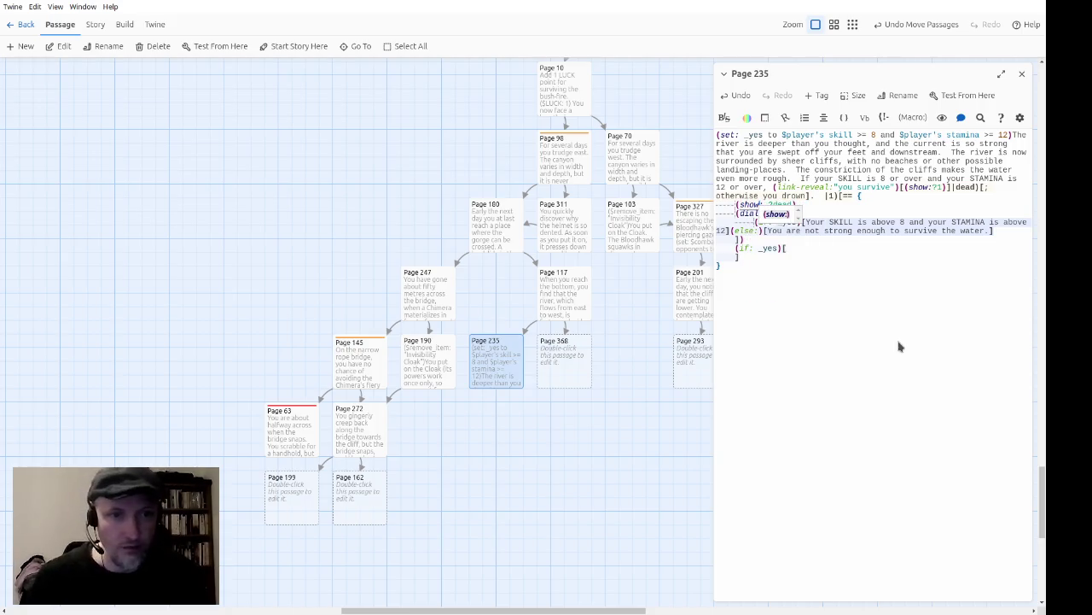
key("Return")
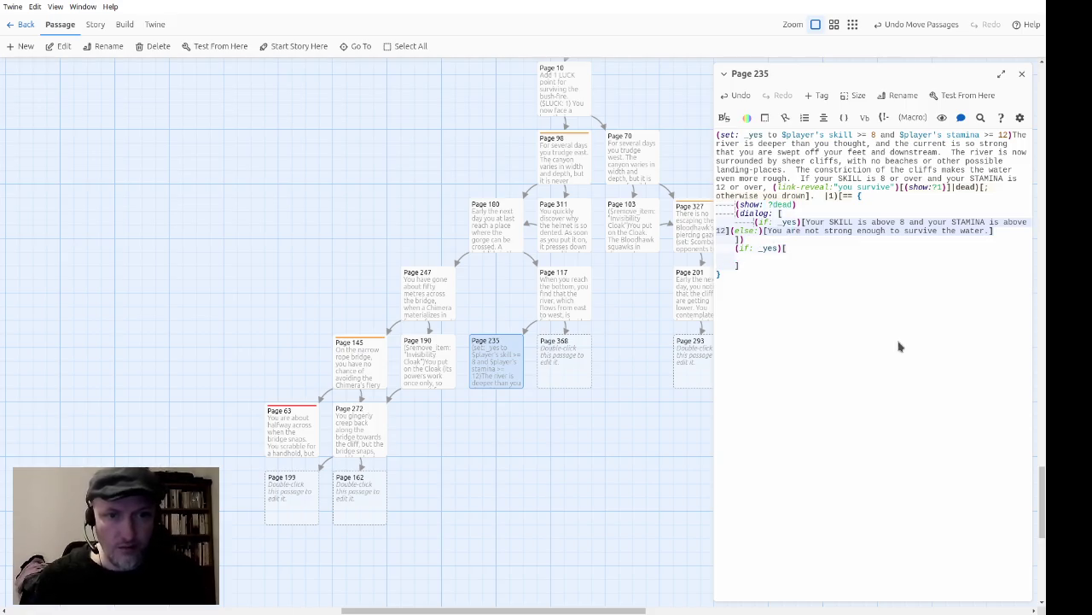
key("BackSpace")
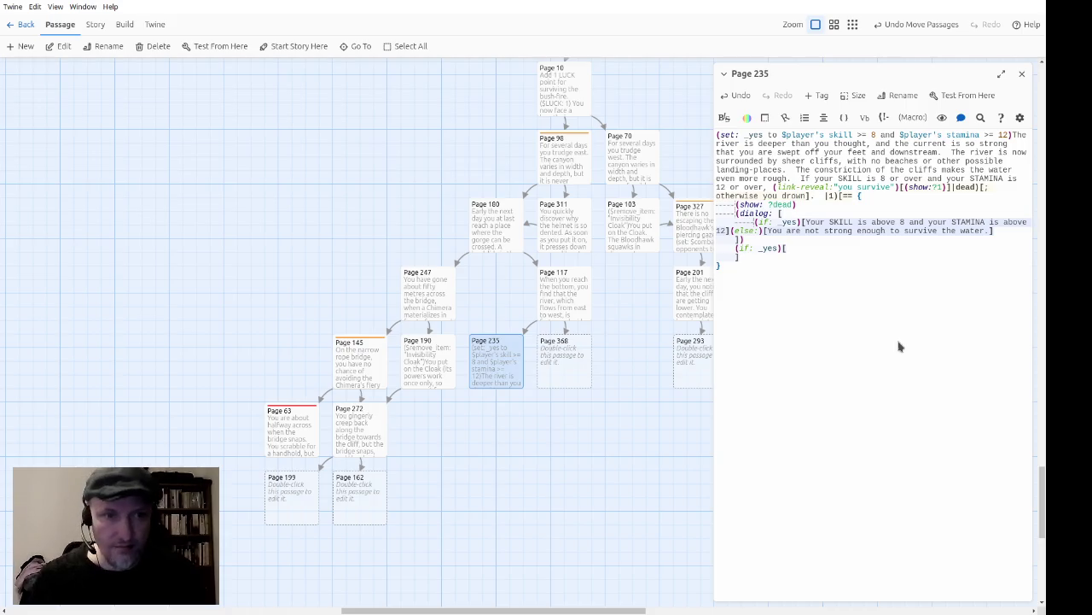
type("If you survive, the river eventually wides")
type("ns again.")
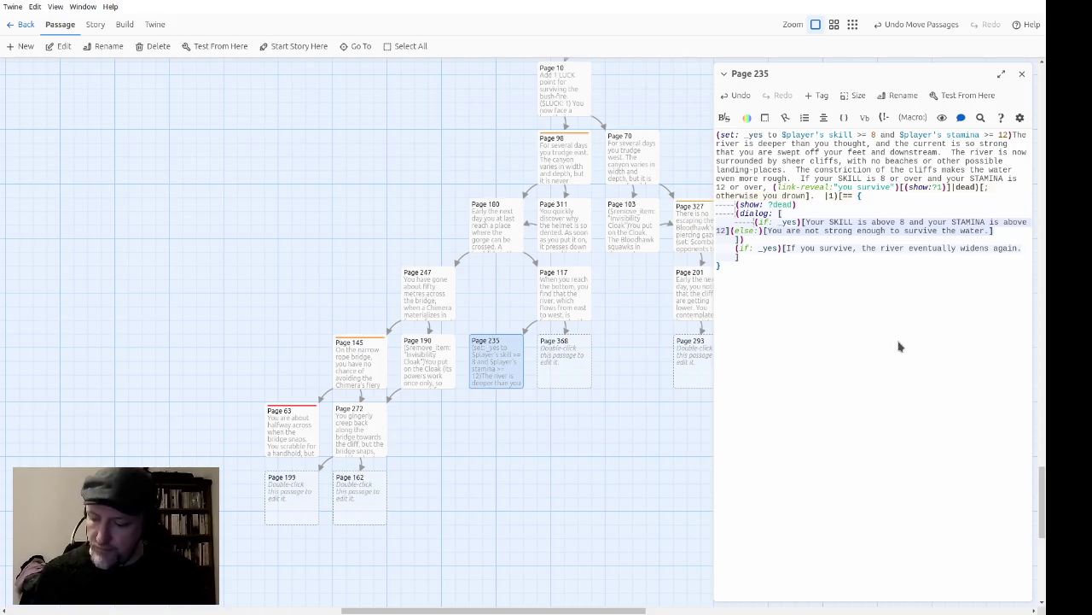
Add 'It is calmer and safer, but the cliffs are just as sheer.' to the survival hook
type("It is calmer and sage")
key("BackSpace")
key("BackSpace")
type("fer, but the cliffs are jus")
key("BackSpace")
key("BackSpace")
key("BackSpace")
type("just as sheer.")
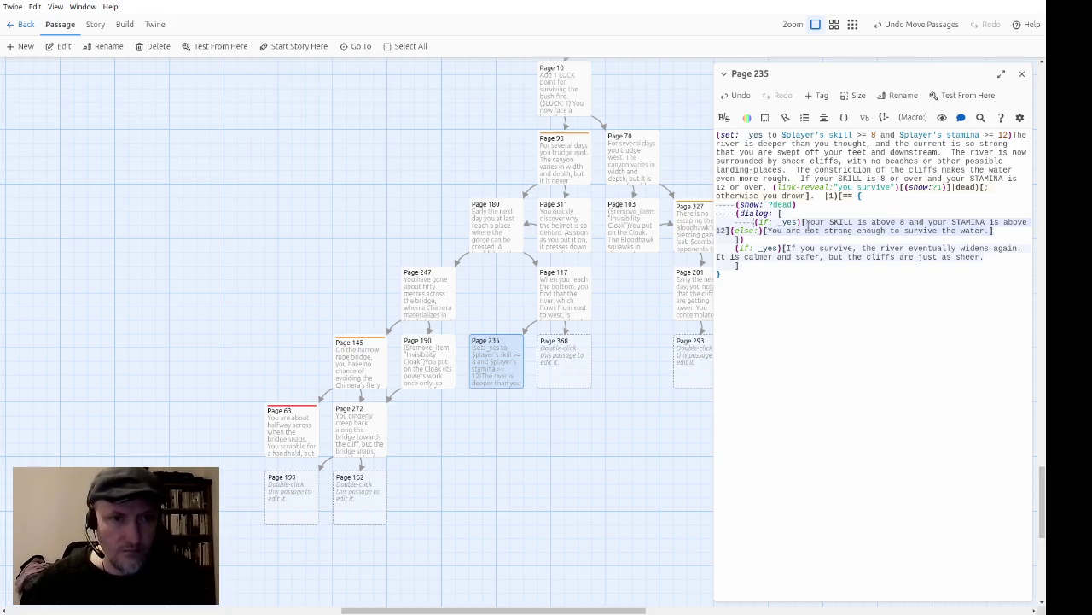
Try a 'You survive:' prefix on the SKILL hook, then remove it again
left_click(806, 221)
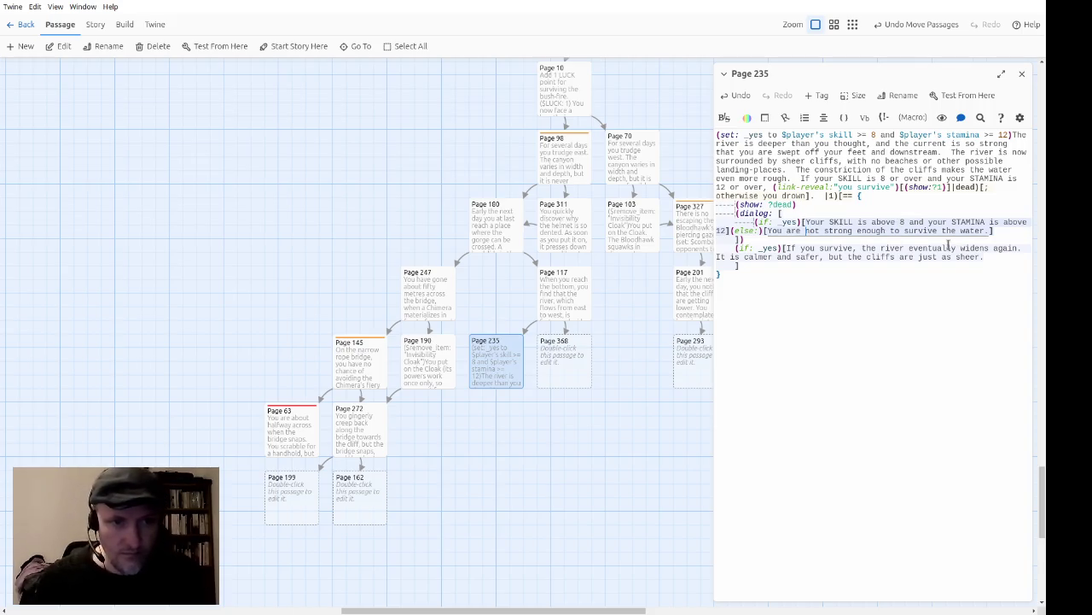
type(" sYou survive")
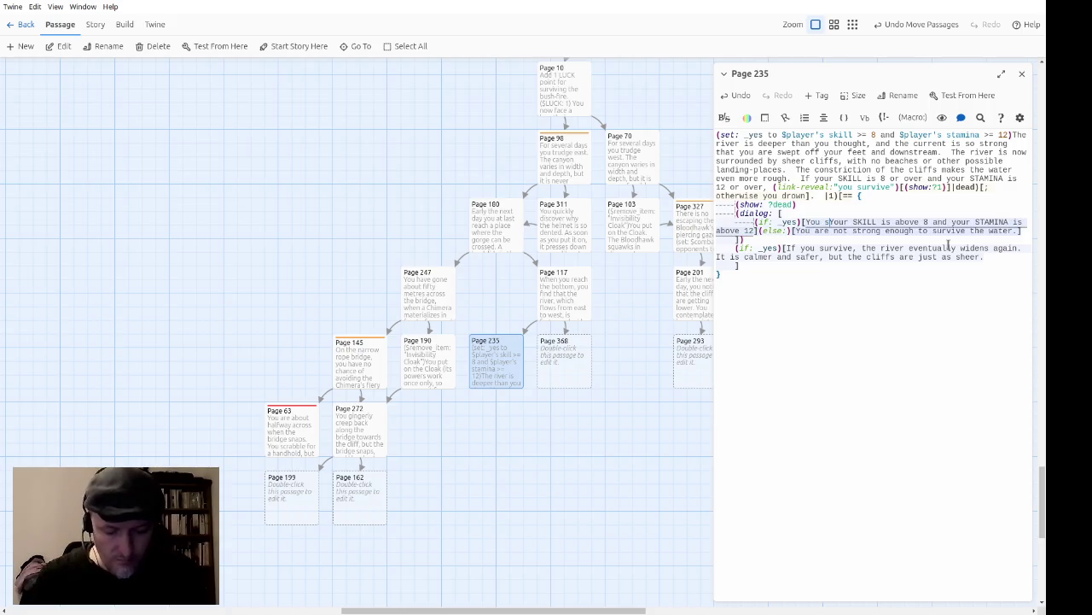
type(":")
key("shift+Left")
key("shift+Left")
key("shift+Left")
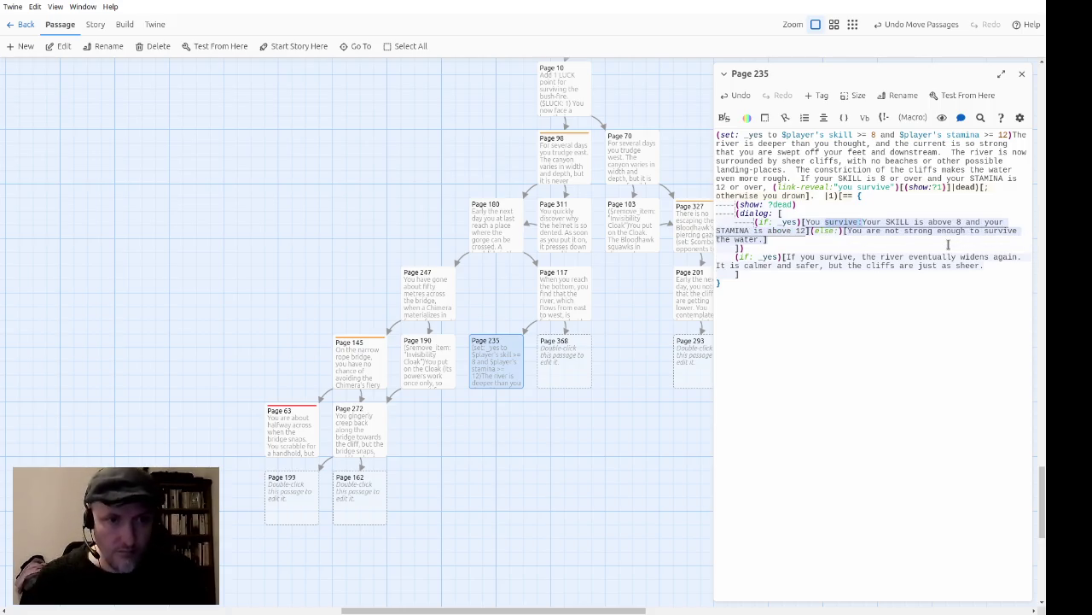
key("ctrl+x")
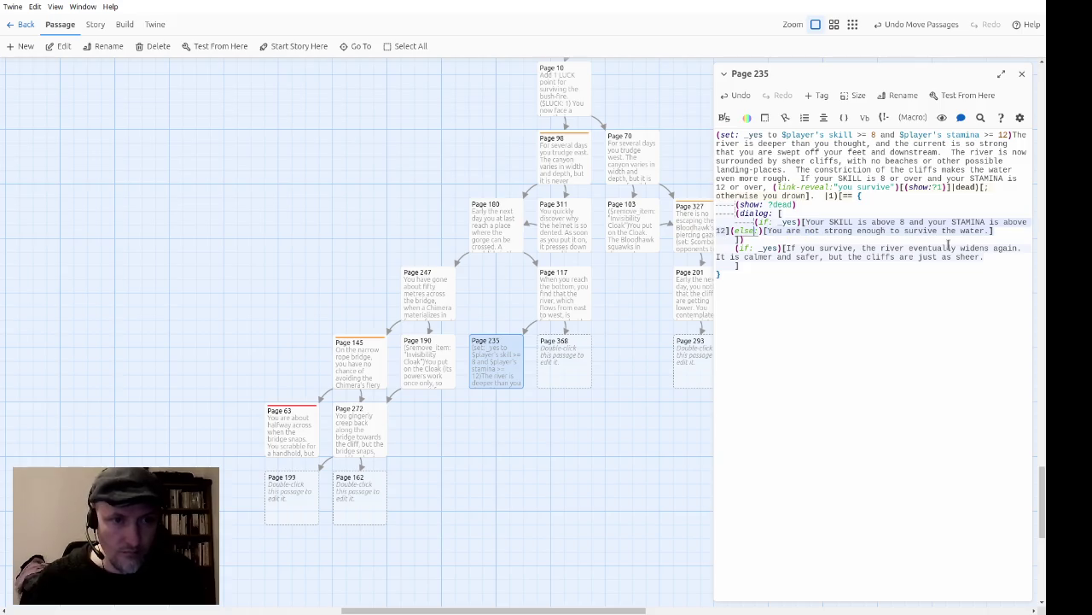
type(", so you")
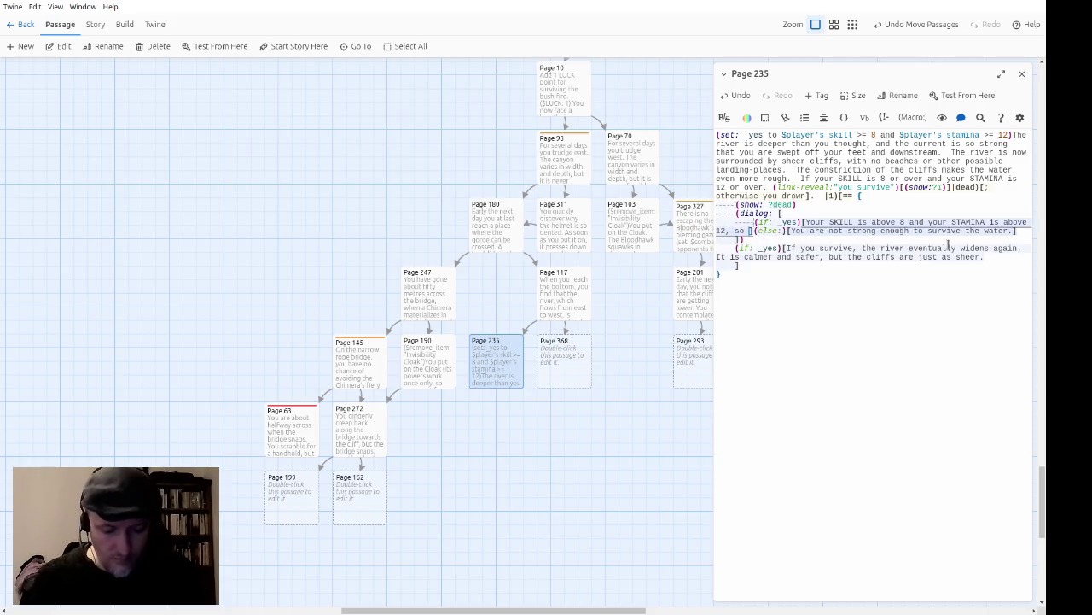
key("BackSpace")
key("BackSpace")
key("BackSpace")
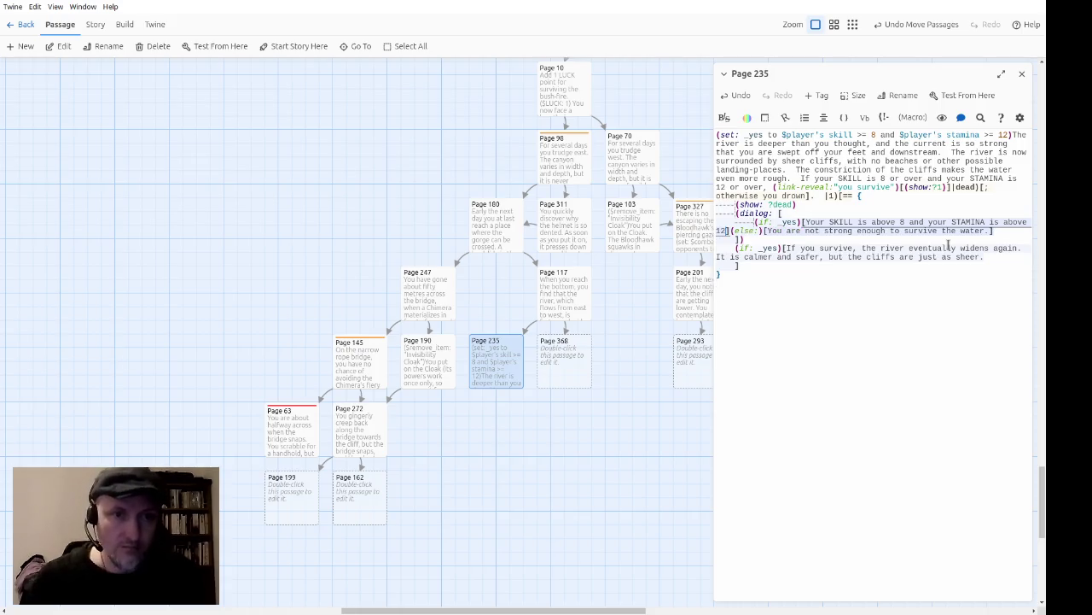
Below (show: ?dead), begin setting _label with (cond: _yes, "You survive", ...)
key("Up")
key("Up")
key("Up")
key("End")
key("Return")
type("(")
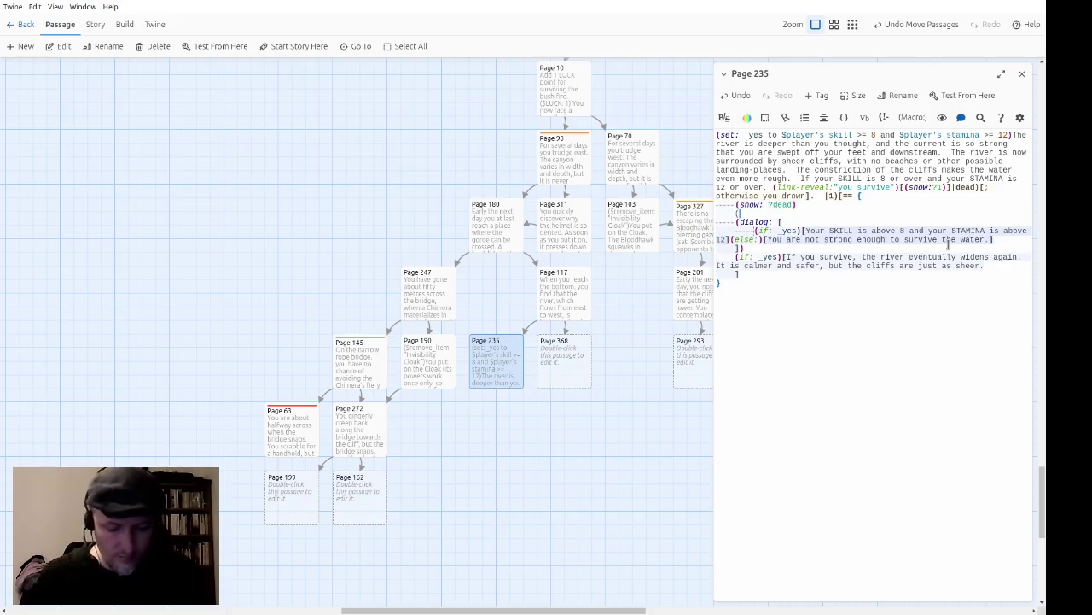
type("set: _la")
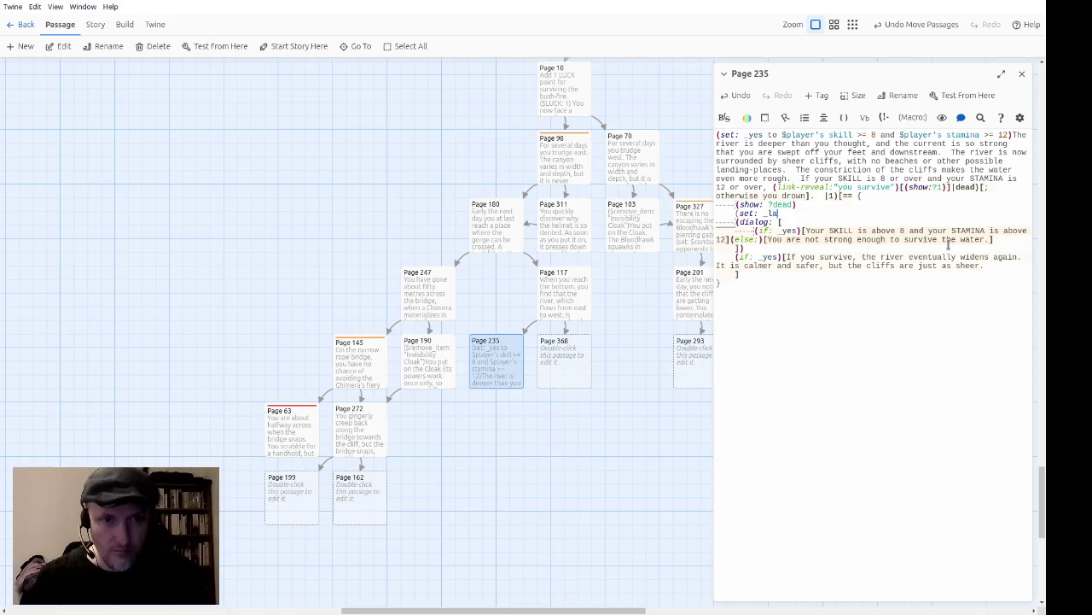
type("bel to (")
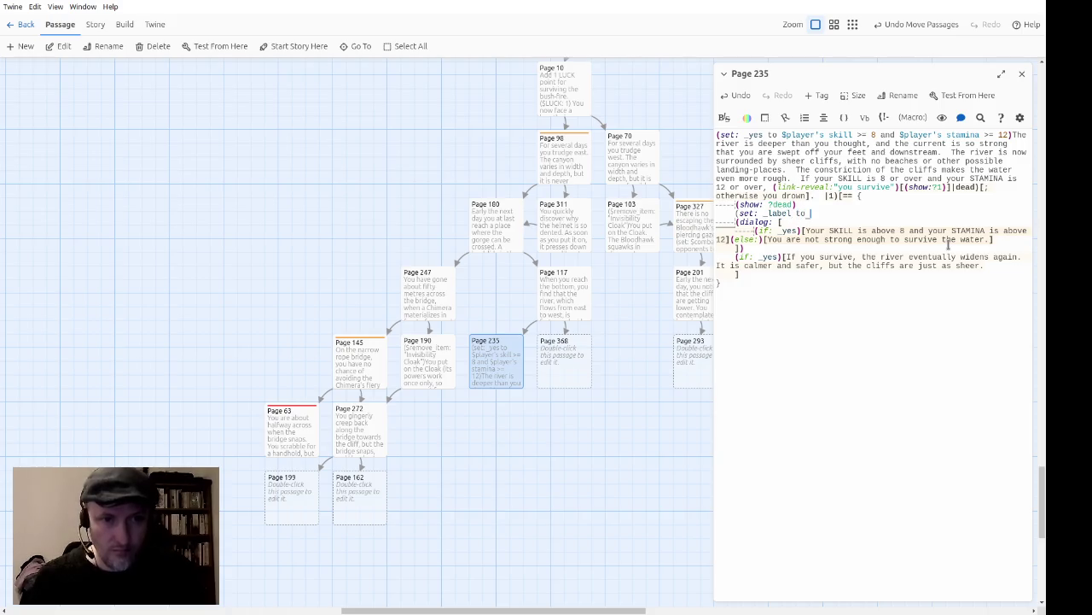
type("cond: _yes")
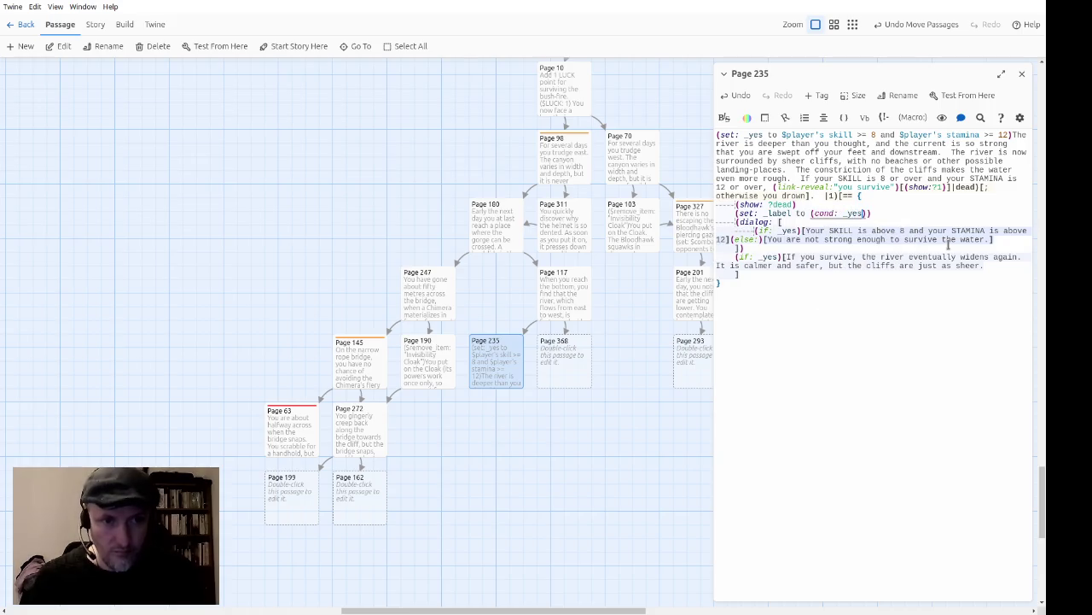
type(", \"")
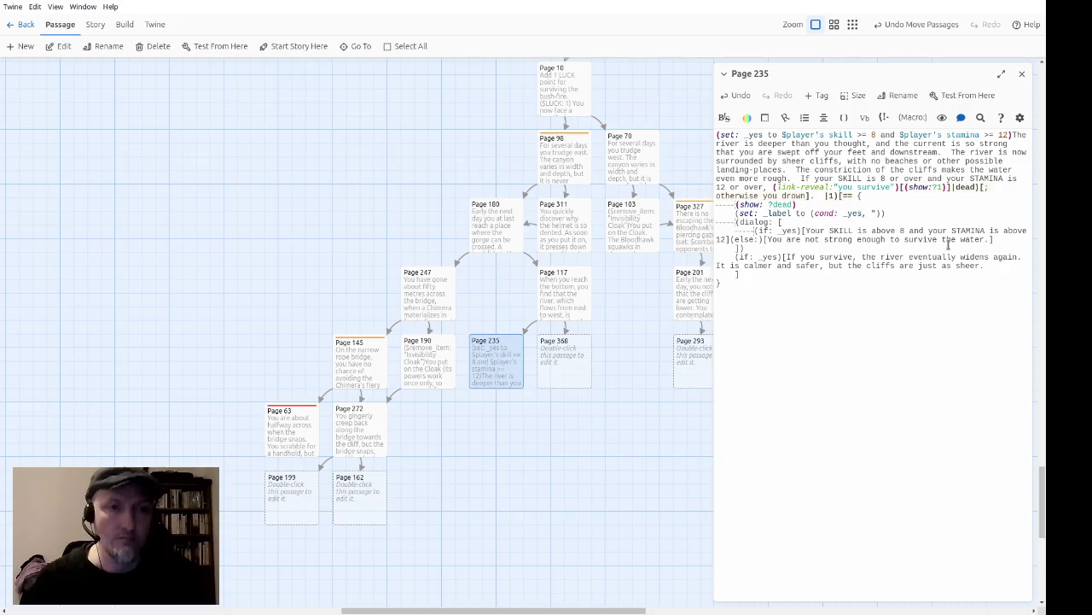
type("You surviv")
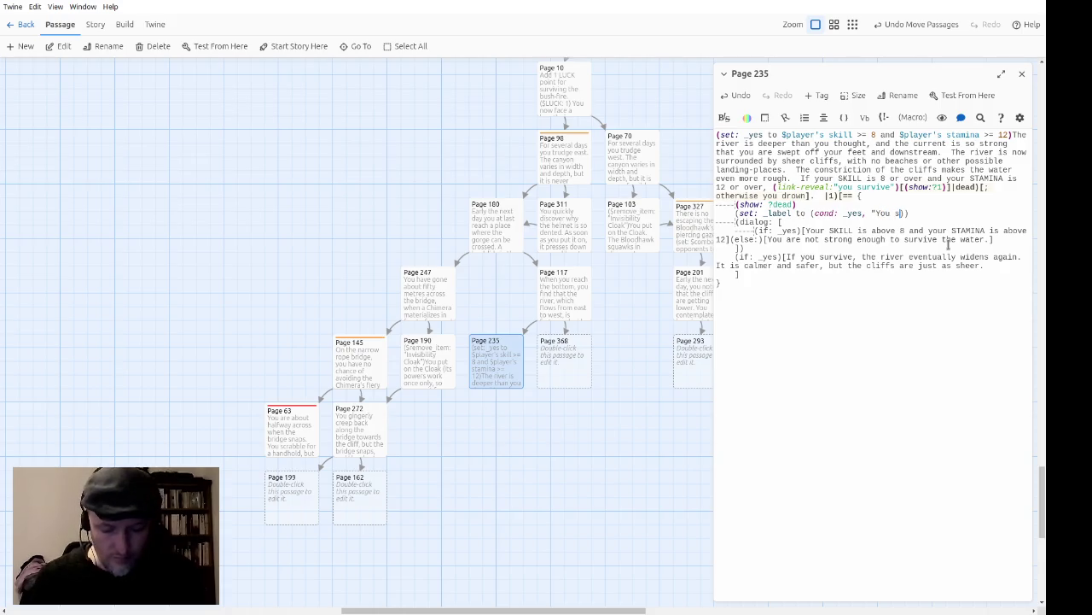
type("e\"")
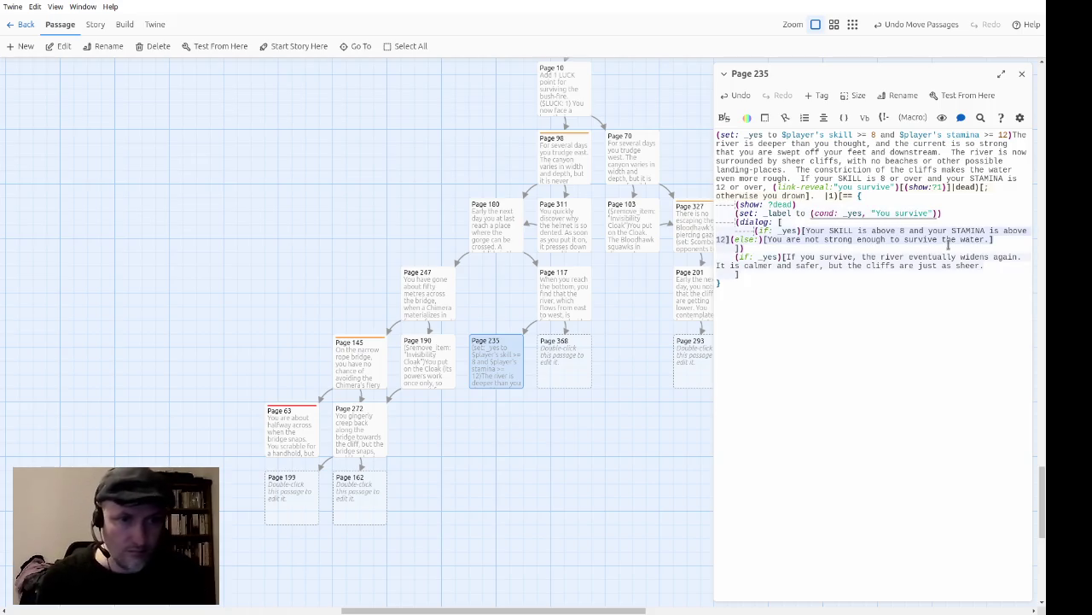
type(", ")
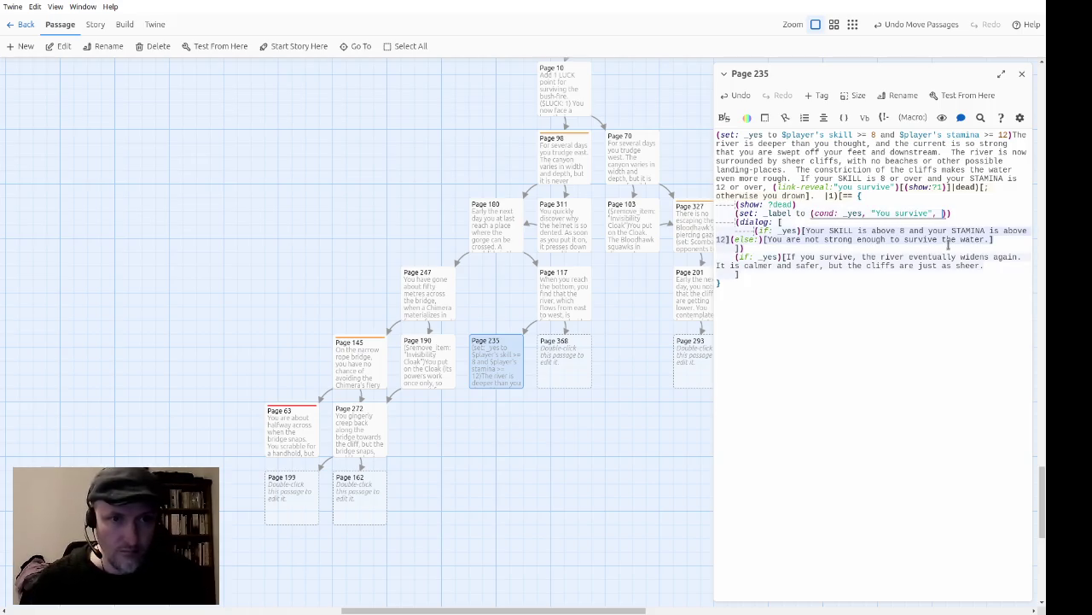
type("\"")
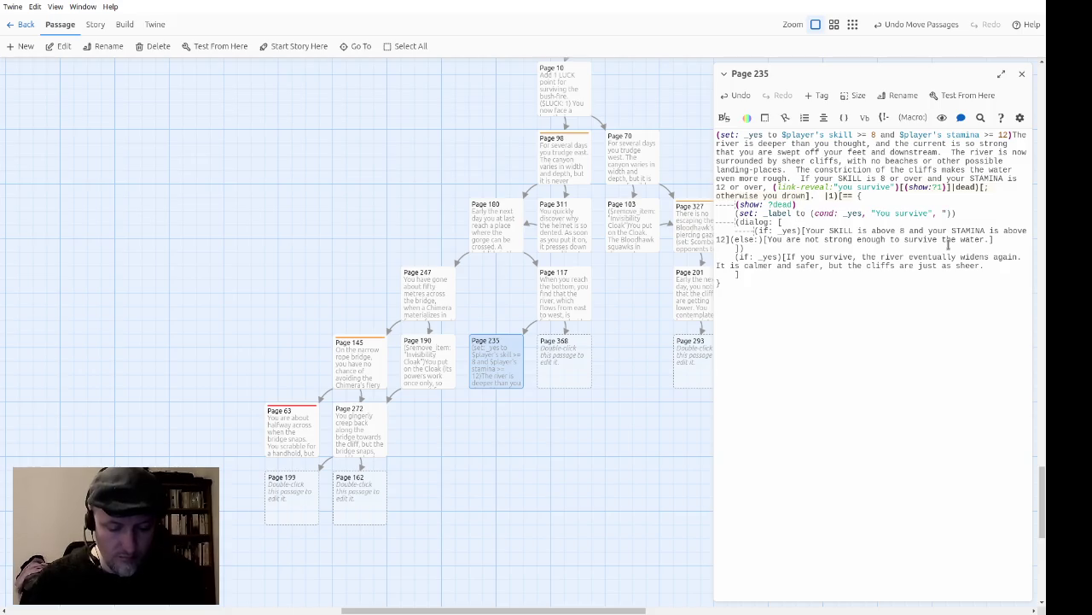
Finish the _label cond with "You drown" and end the dialog with "], _label)"
type("You drown")
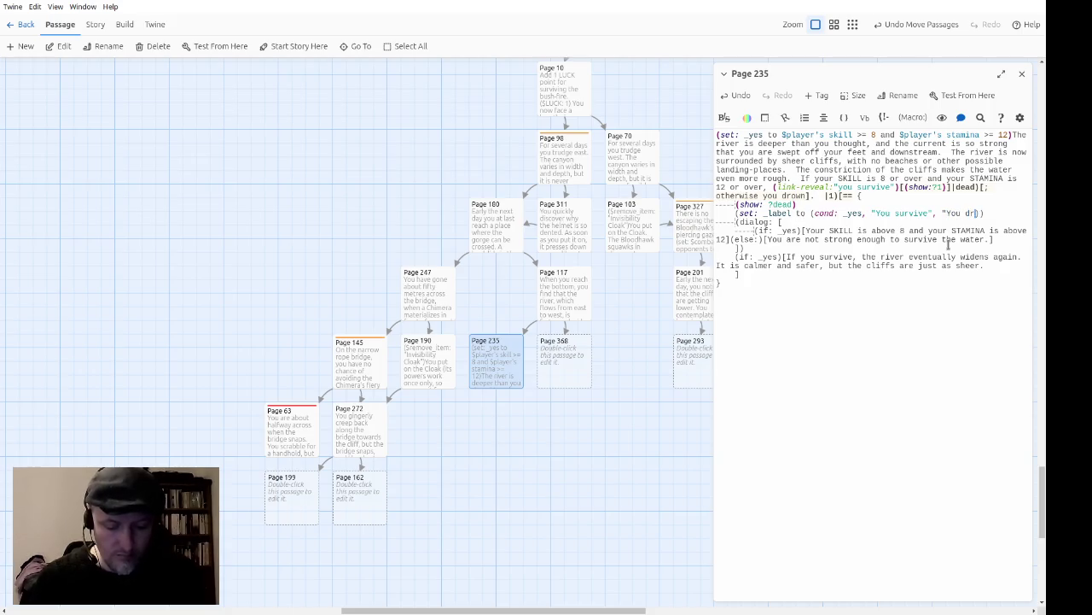
type("\"")
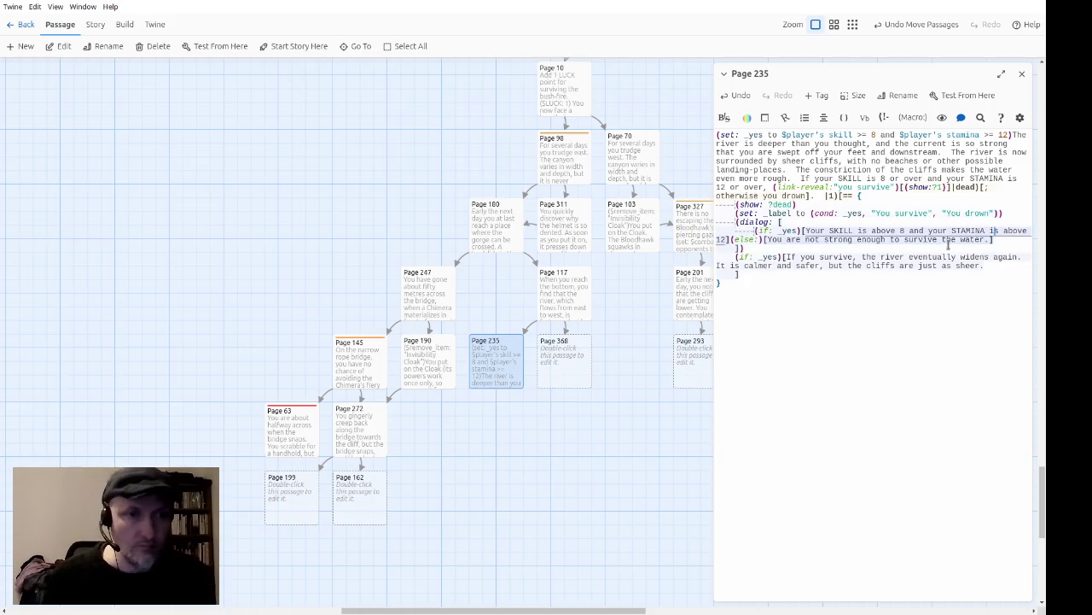
key("Down")
key("Down")
key("Down")
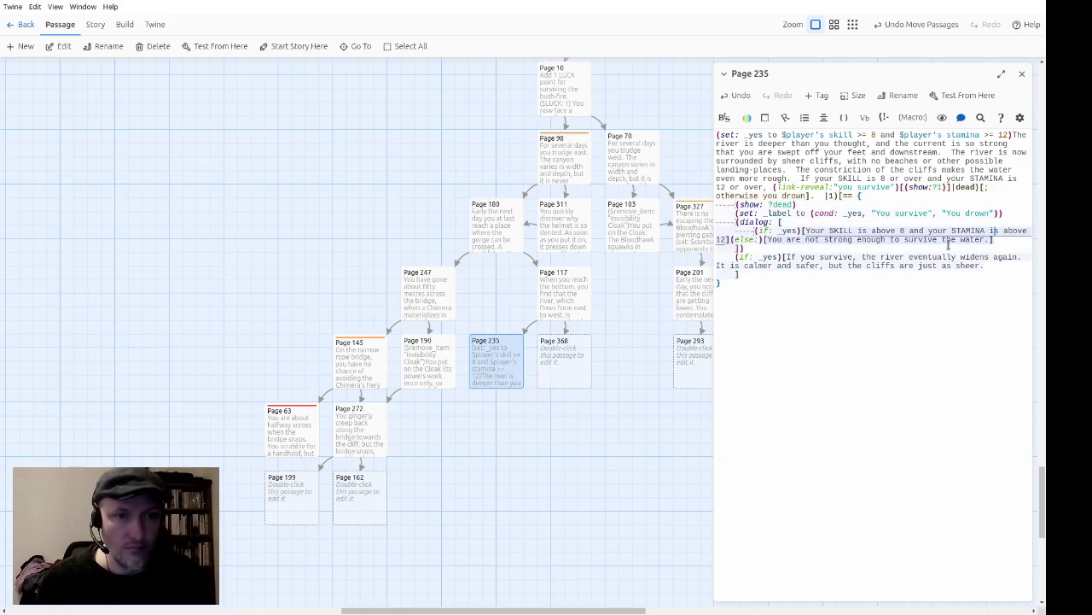
left_click(949, 242)
key("Down")
type(", _label)")
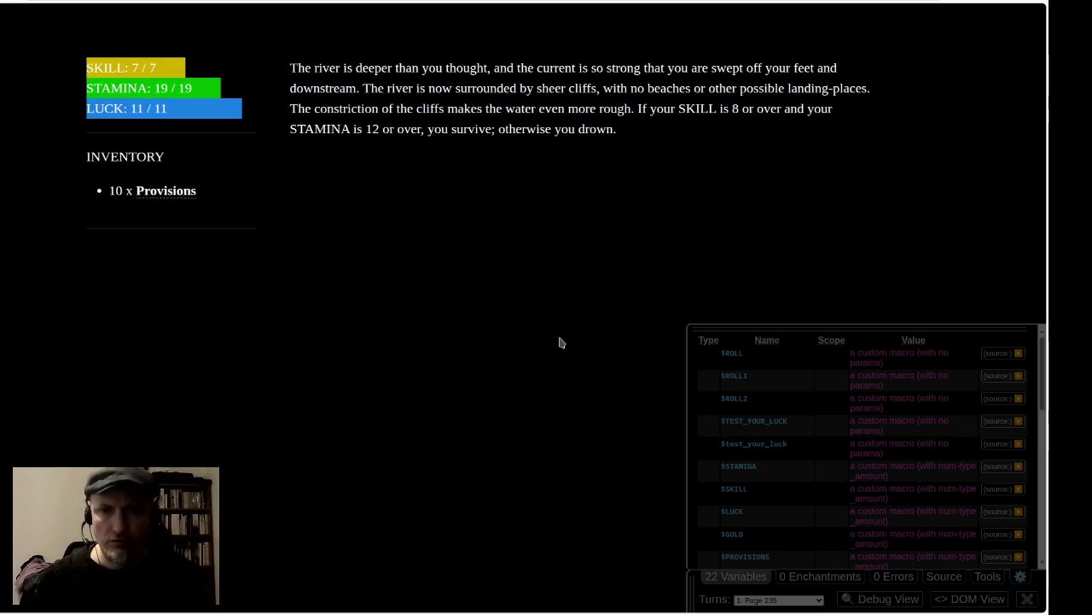
Restart the playtest and pass the survival check to reveal the river-widens text
key("F5")
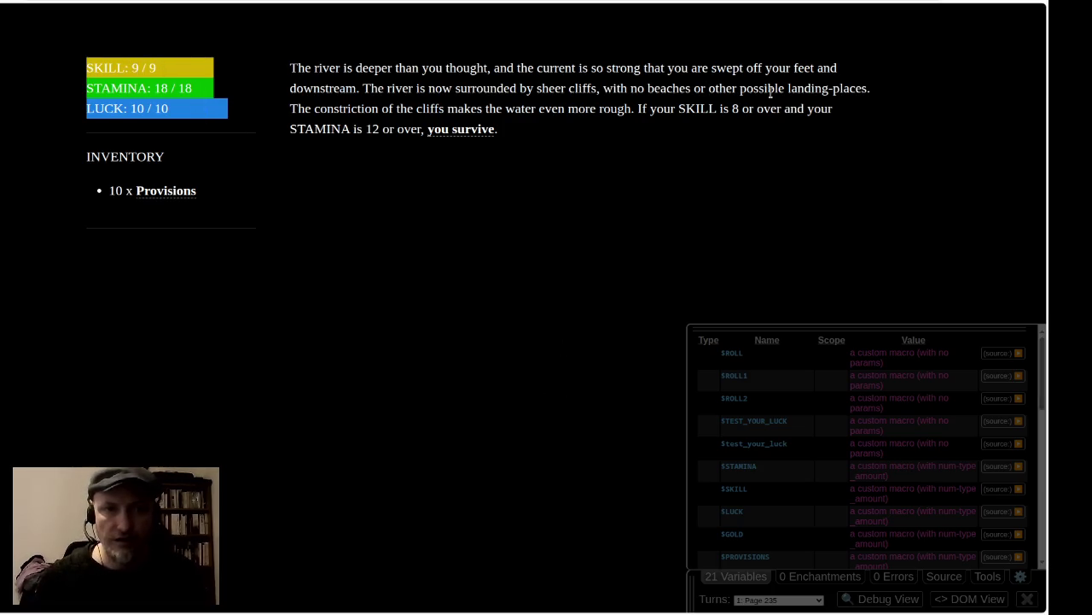
left_click(469, 133)
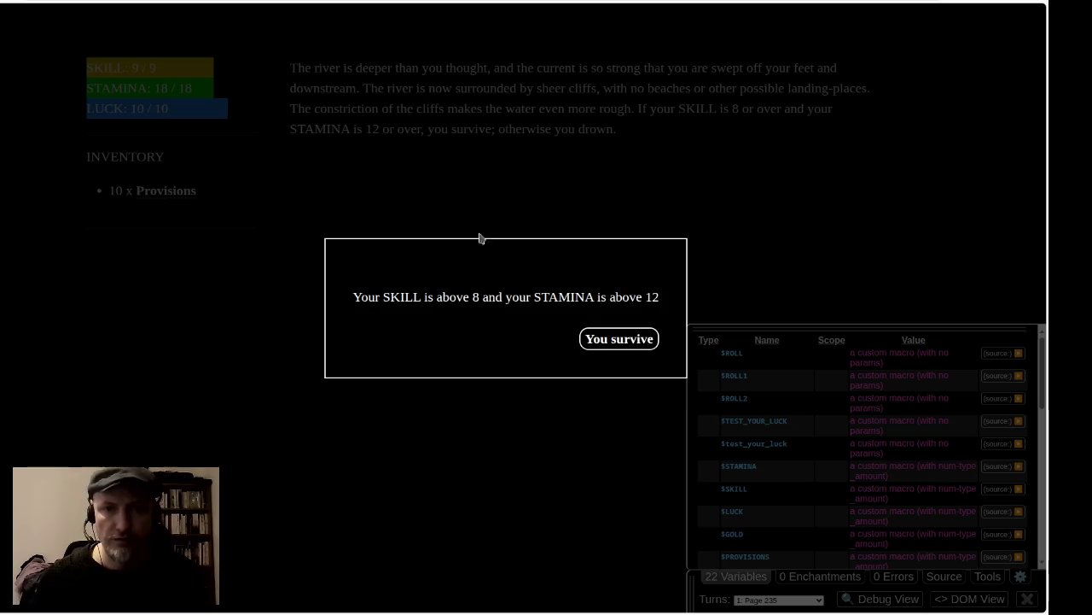
left_click(619, 338)
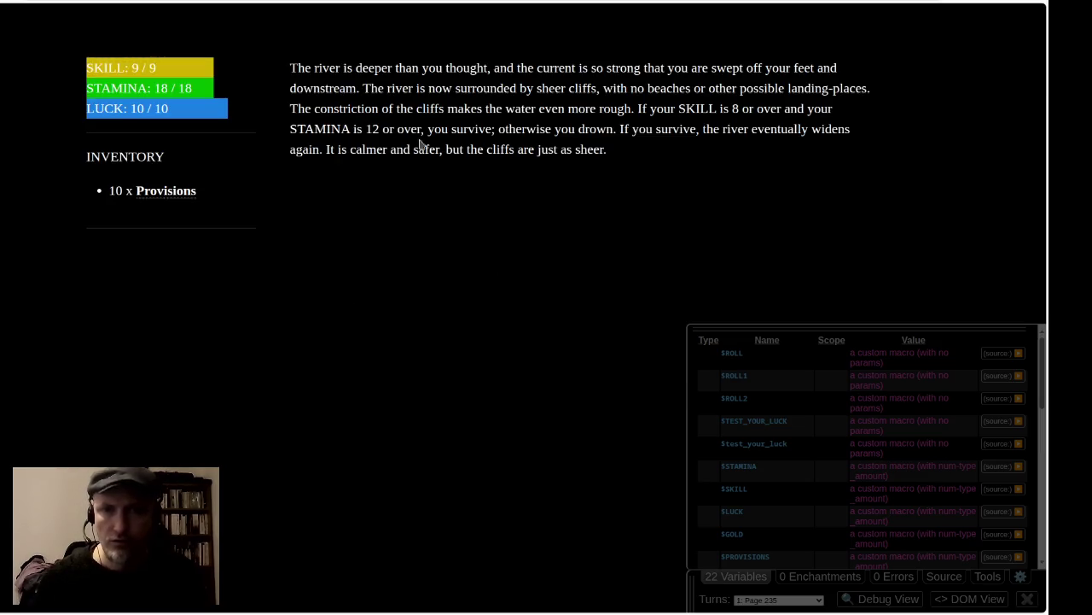
left_click_drag(617, 128, 641, 176)
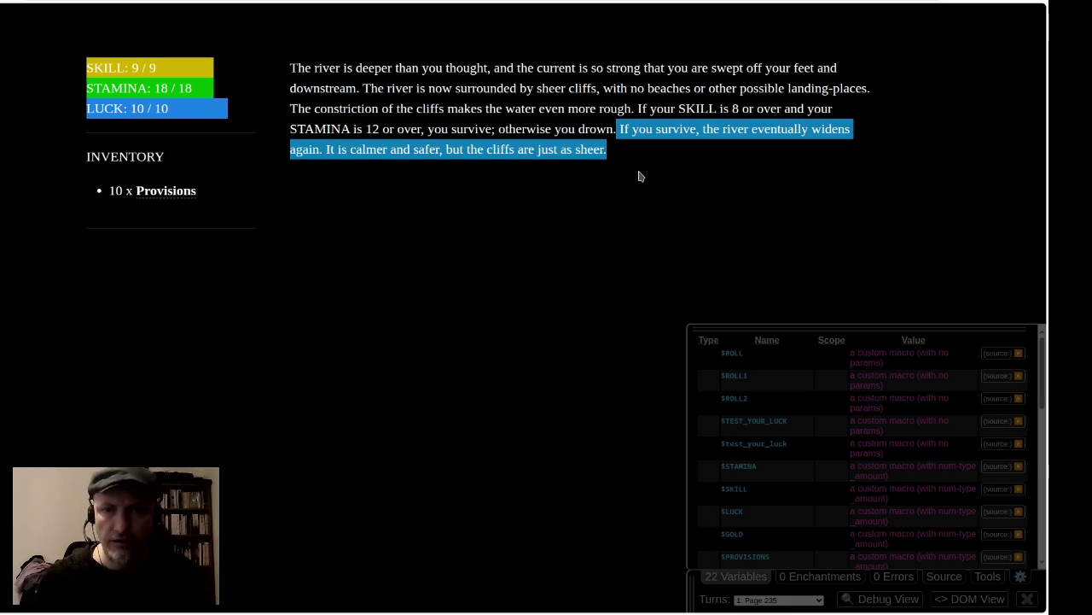
left_click(263, 101)
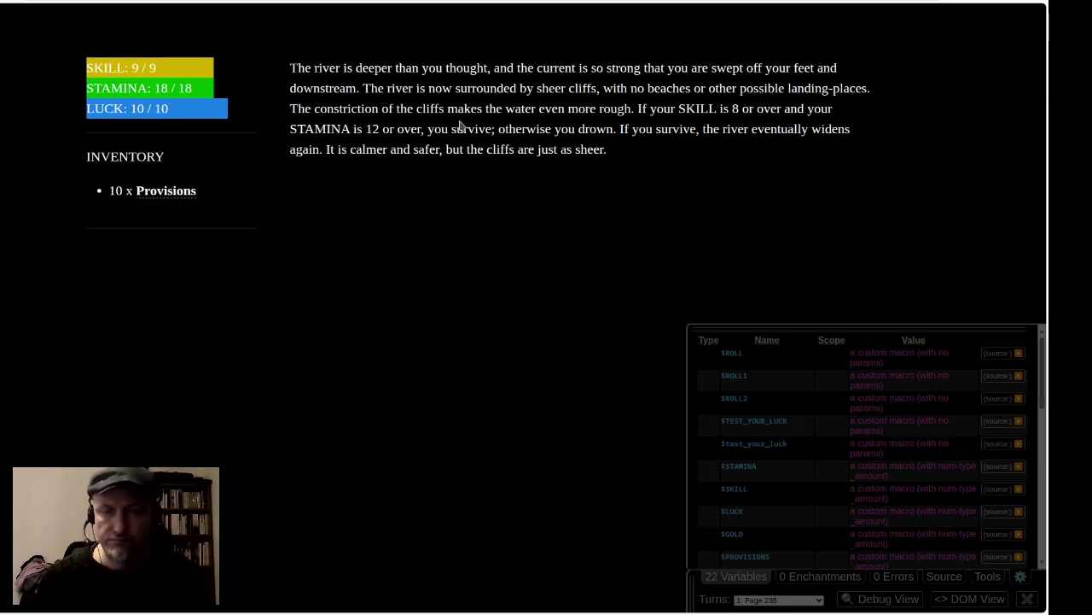
Re-roll the test until the 'You drown' outcome appears, then return to the editor
key("F5")
key("F5")
key("F5")
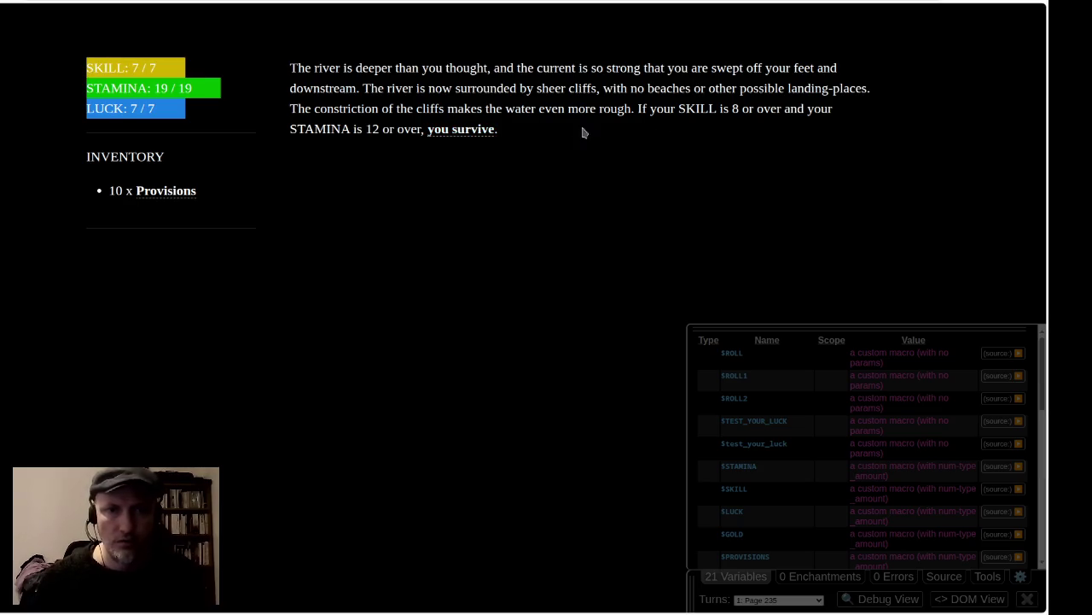
left_click(461, 130)
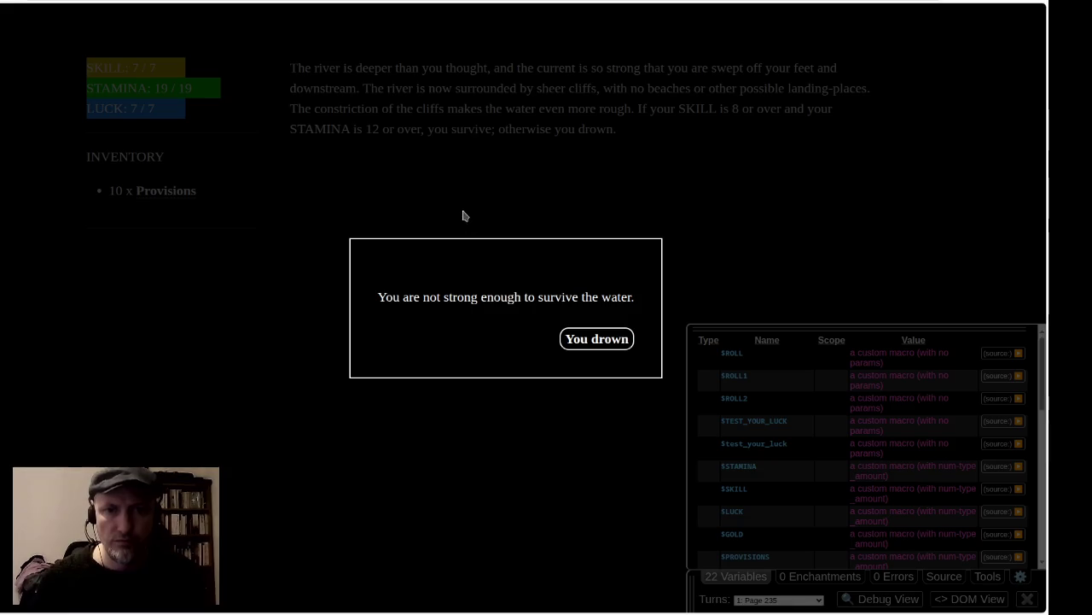
left_click(619, 341)
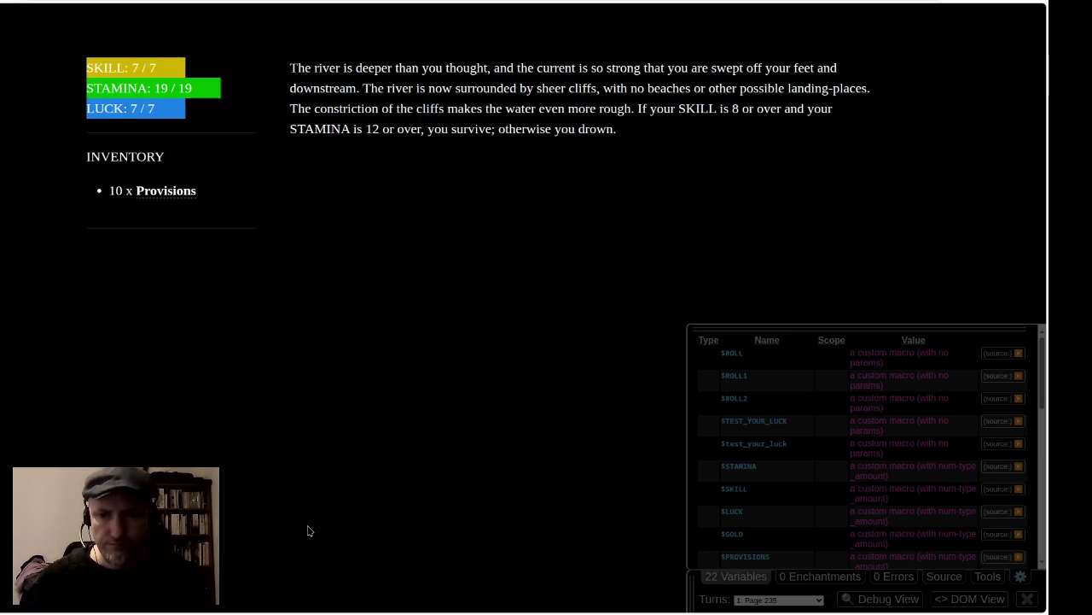
key("alt+Tab")
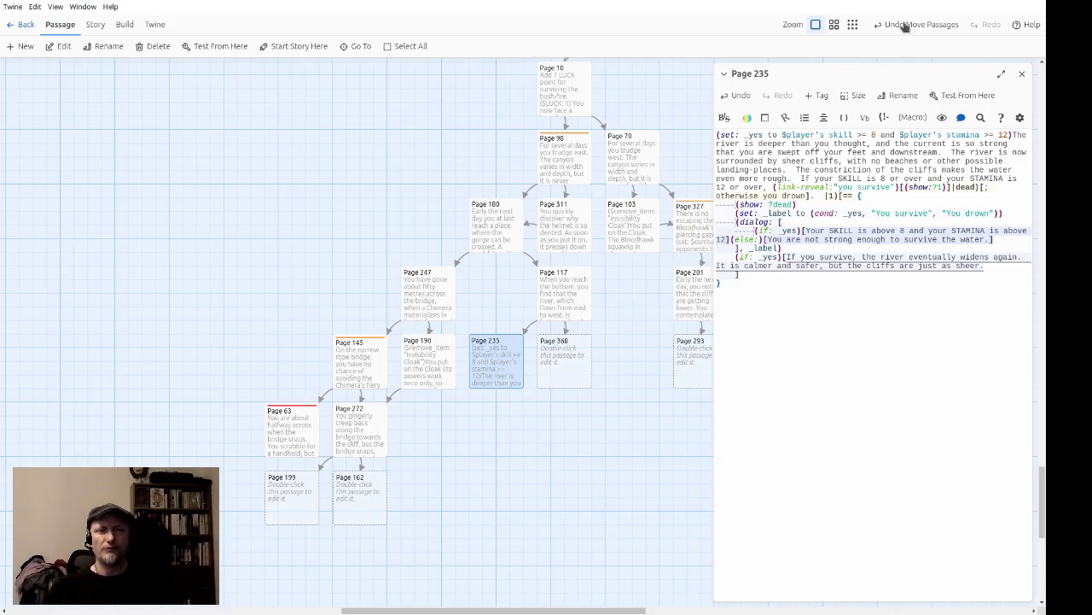
Switch the map to the structure-only zoom level and close the Page 235 panel
left_click(834, 24)
left_click(853, 24)
scroll(653, 229, "up", 5)
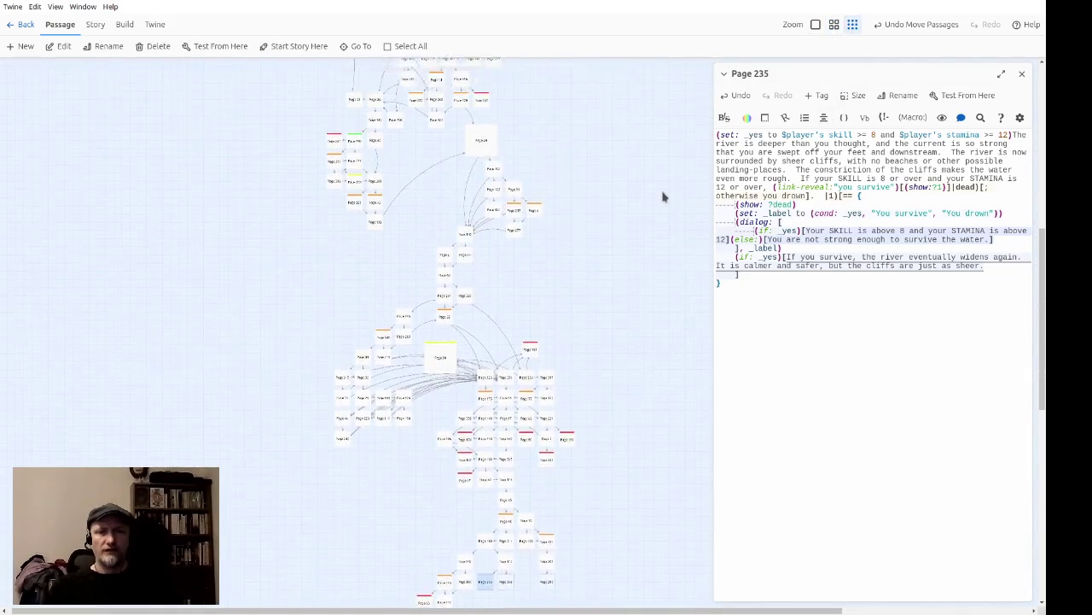
scroll(653, 186, "up", 3)
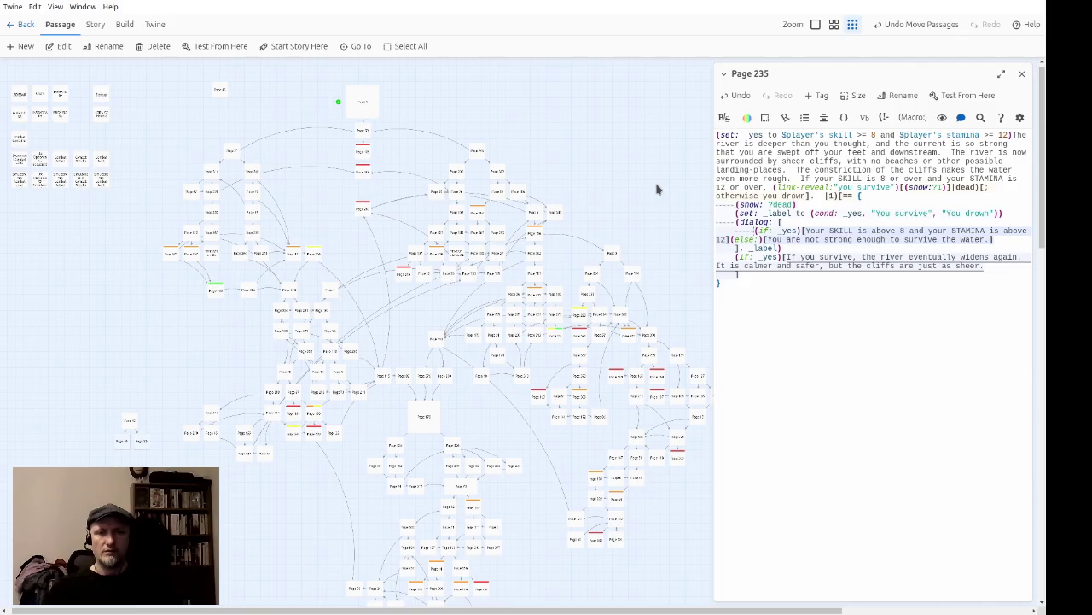
left_click(1022, 75)
scroll(866, 201, "down", 5)
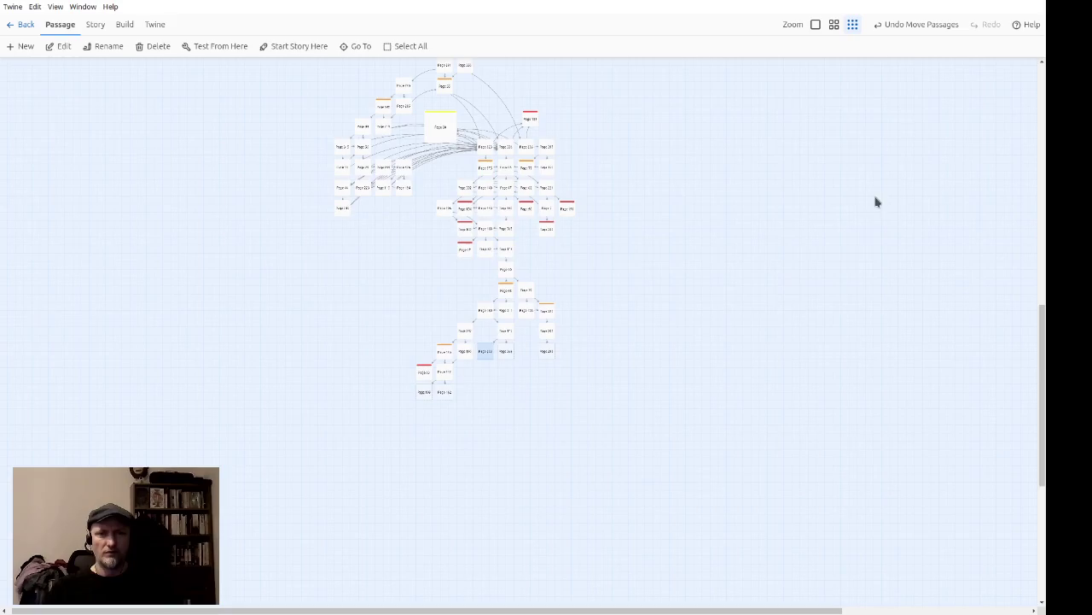
scroll(858, 205, "up", 5)
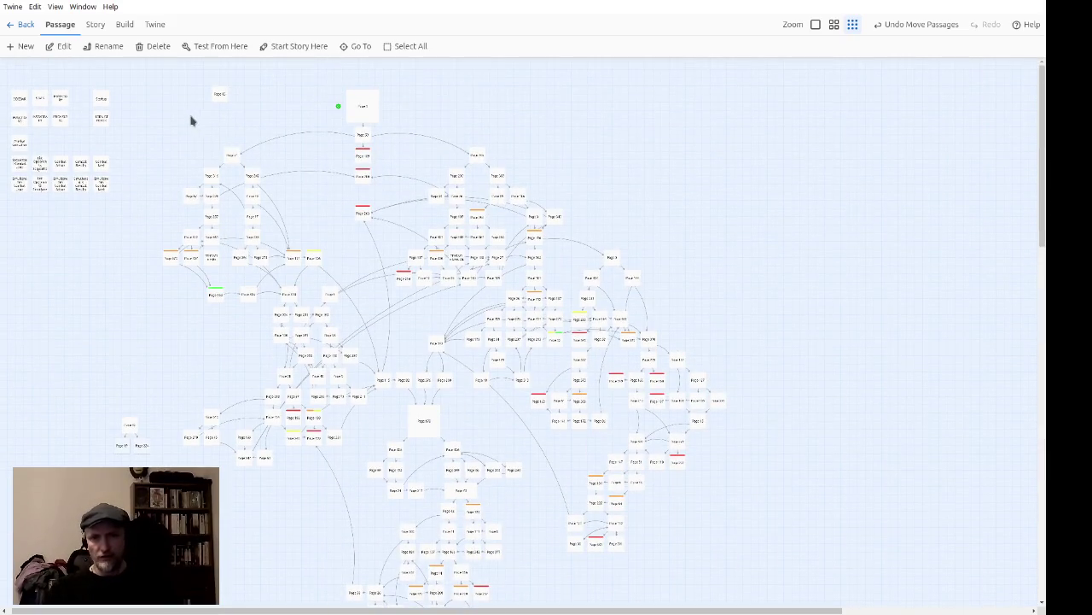
mouse_move(169, 114)
left_mouse_down()
mouse_move(453, 239)
mouse_move(737, 315)
mouse_move(722, 378)
mouse_move(722, 490)
left_mouse_up()
scroll(670, 304, "down", 3)
scroll(734, 313, "down", 5)
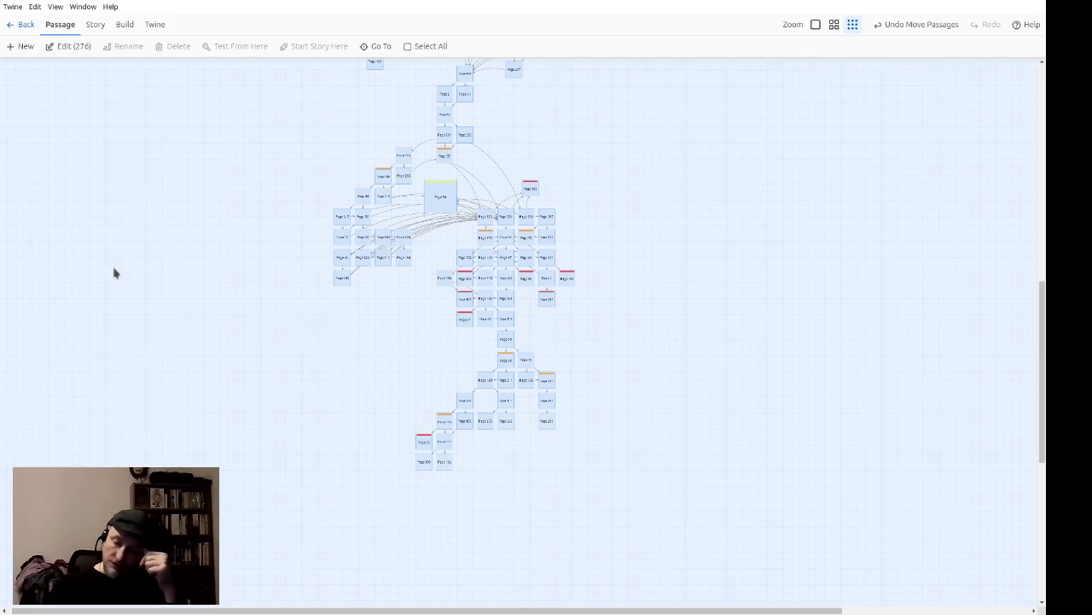
left_click(237, 297)
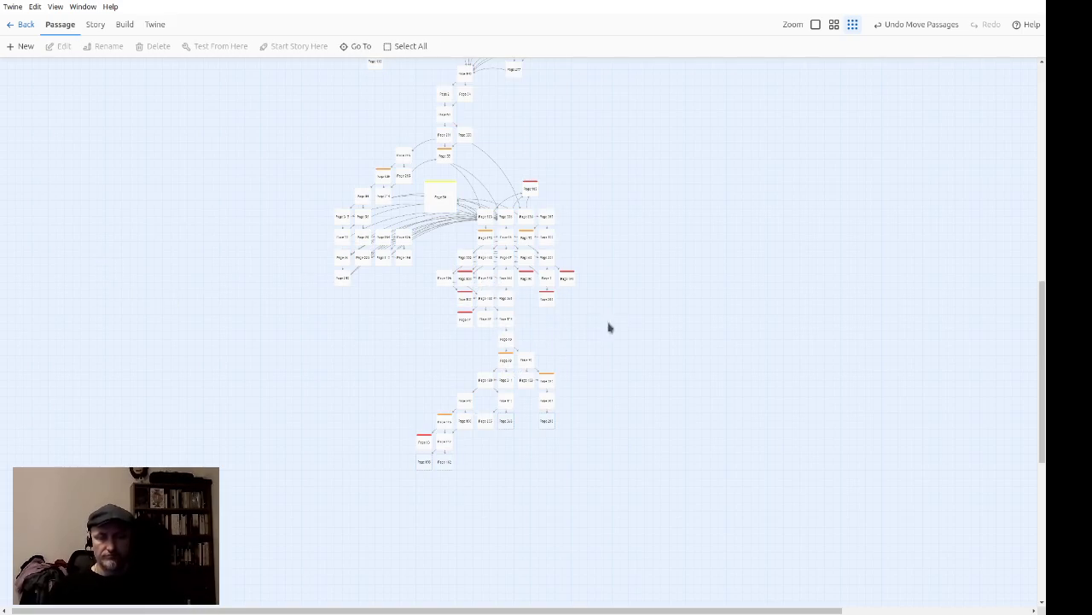
scroll(609, 325, "up", 8)
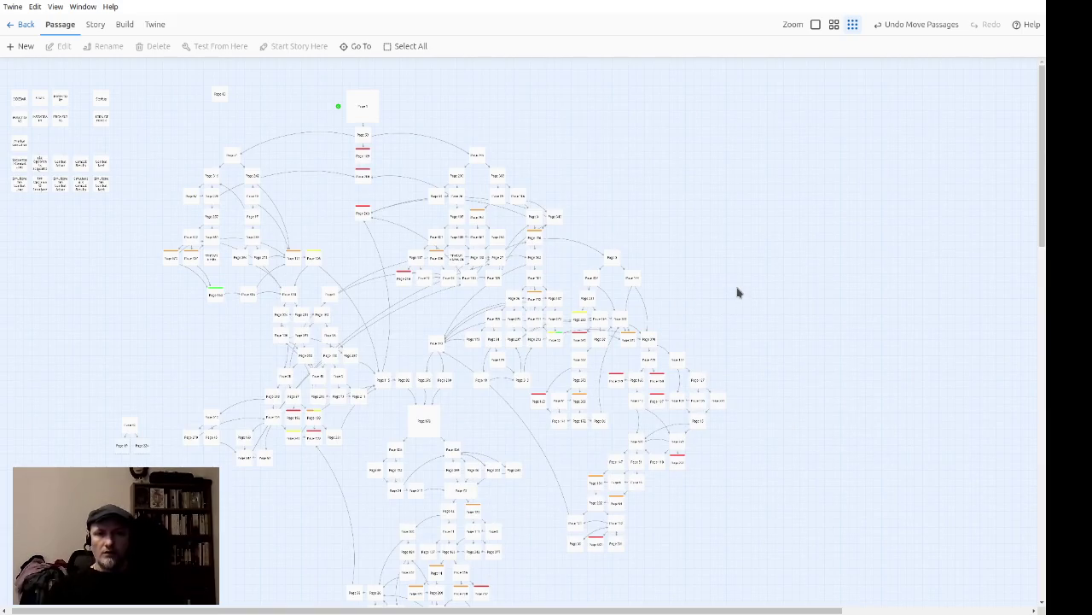
scroll(651, 162, "down", 1)
scroll(657, 164, "up", 1)
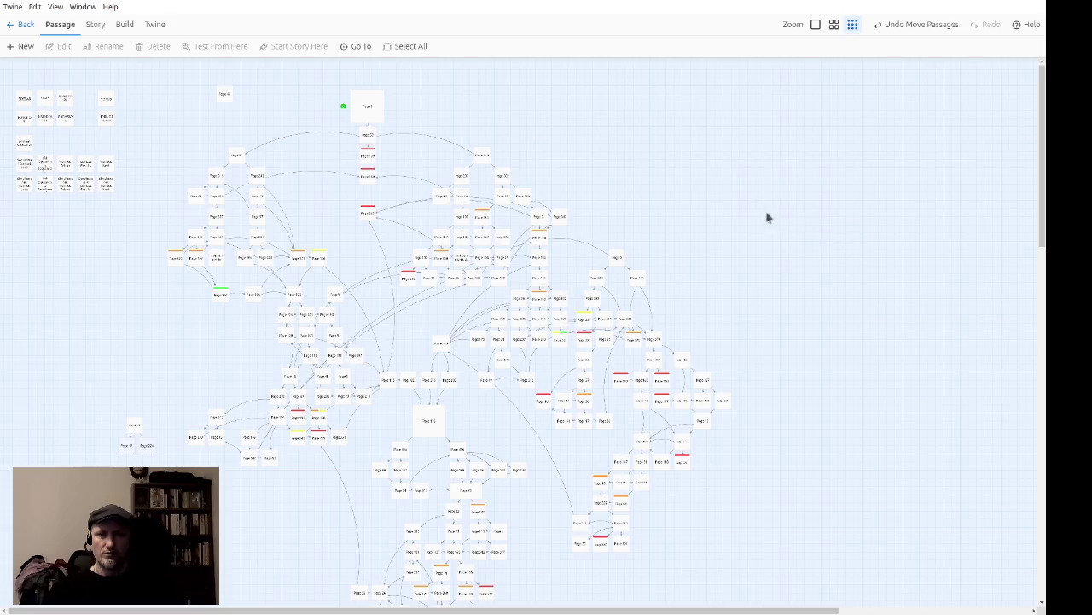
scroll(766, 214, "down", 5)
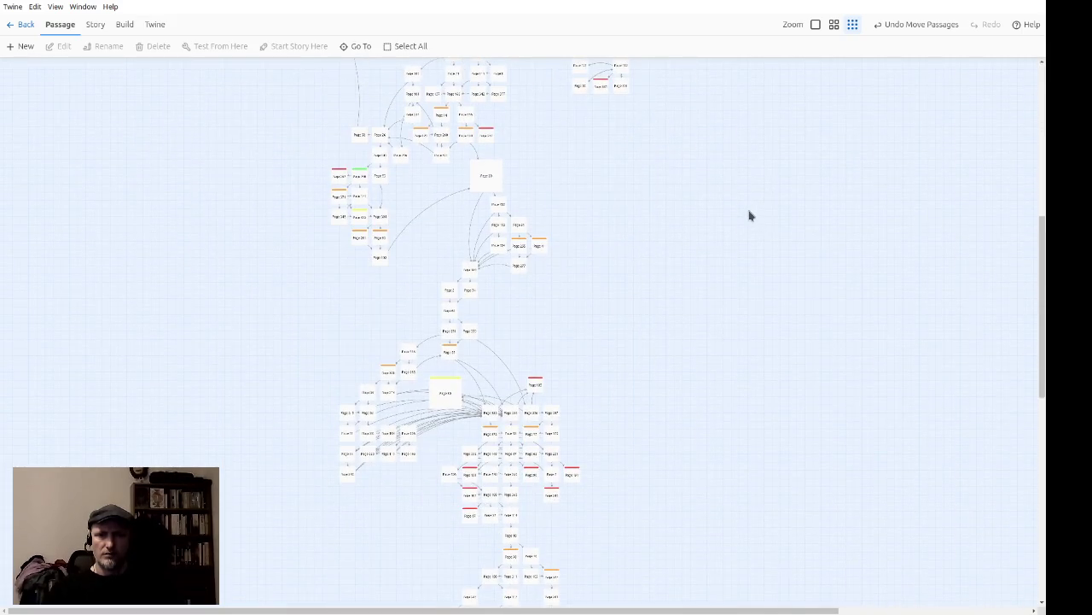
scroll(749, 215, "down", 2)
scroll(754, 219, "up", 4)
scroll(756, 220, "up", 4)
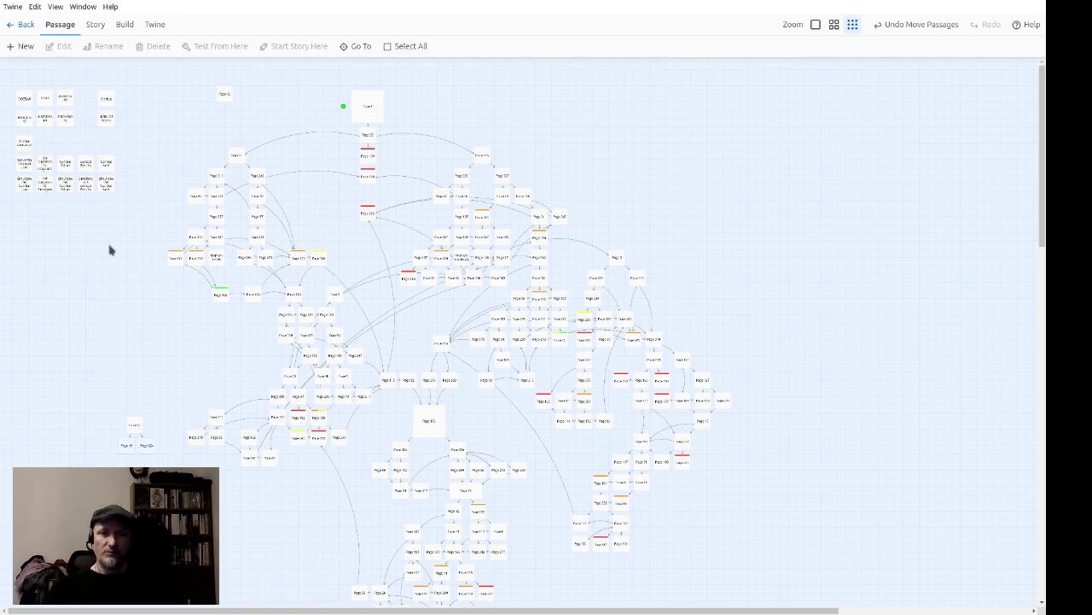
left_click(381, 102)
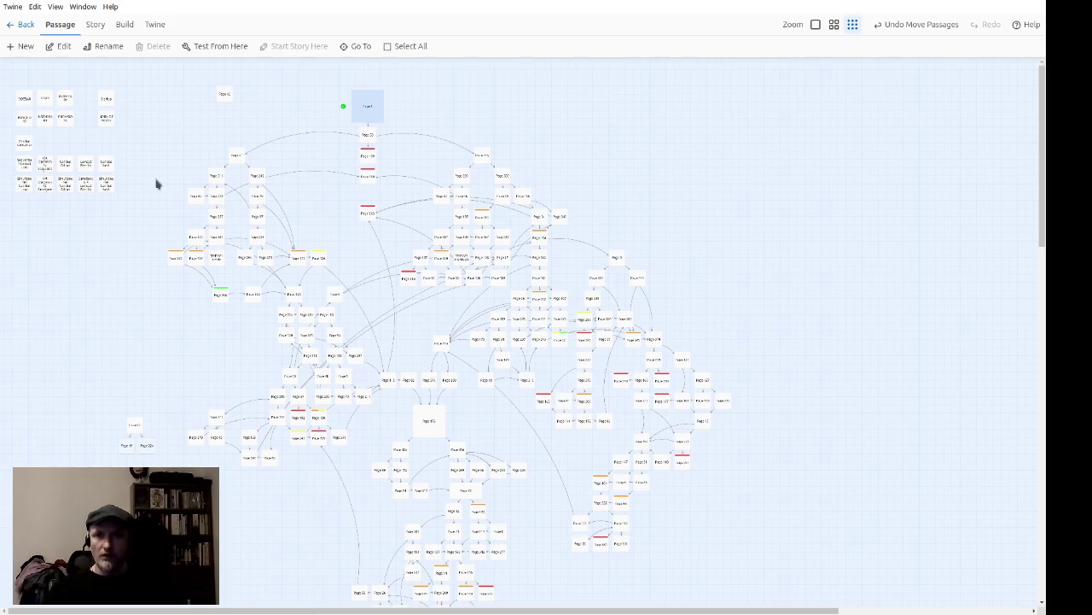
left_click(21, 25)
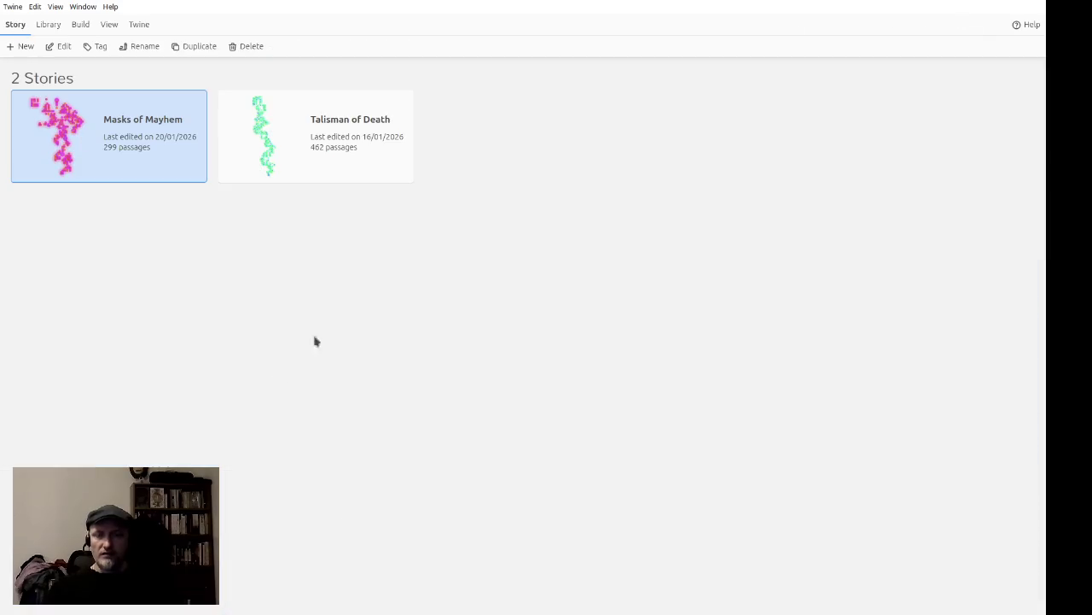
Open Talisman of Death and review its Story, Twine and Build option tabs
double_click(343, 149)
scroll(597, 265, "down", 5)
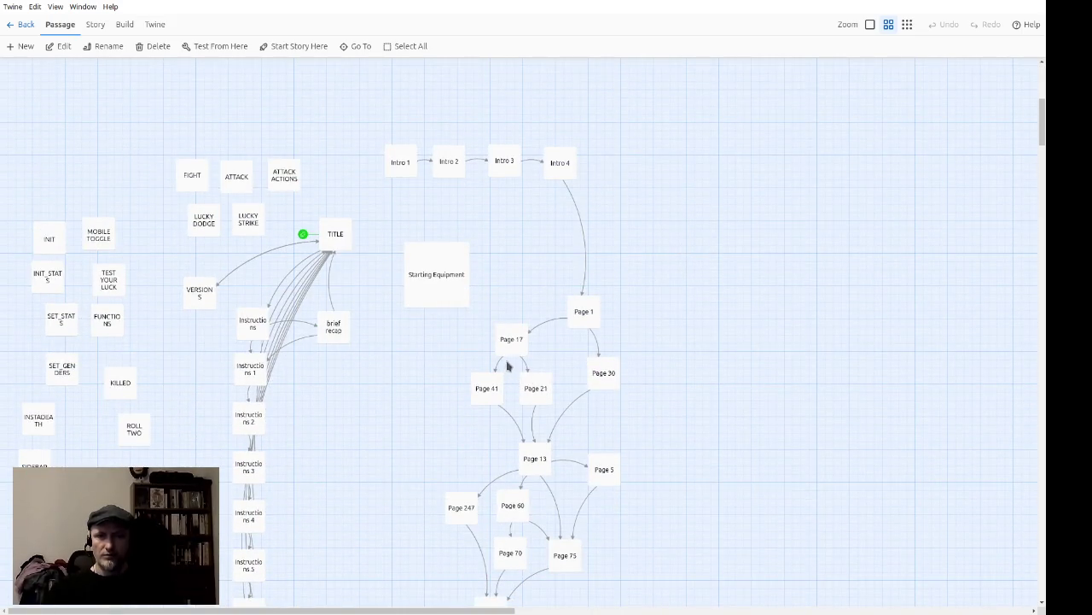
left_click(92, 24)
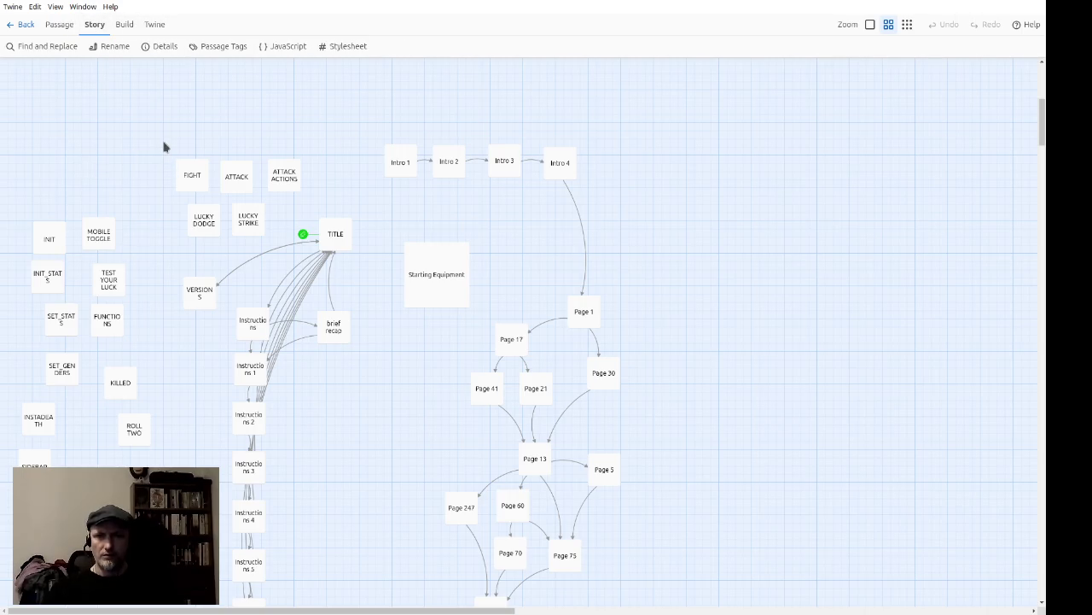
left_click(149, 25)
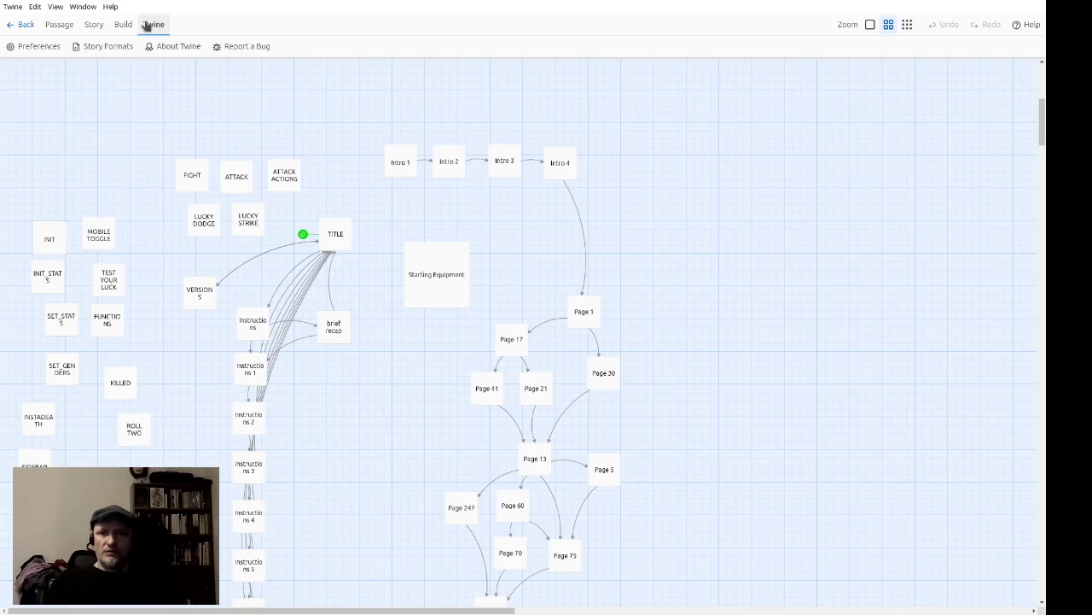
left_click(123, 24)
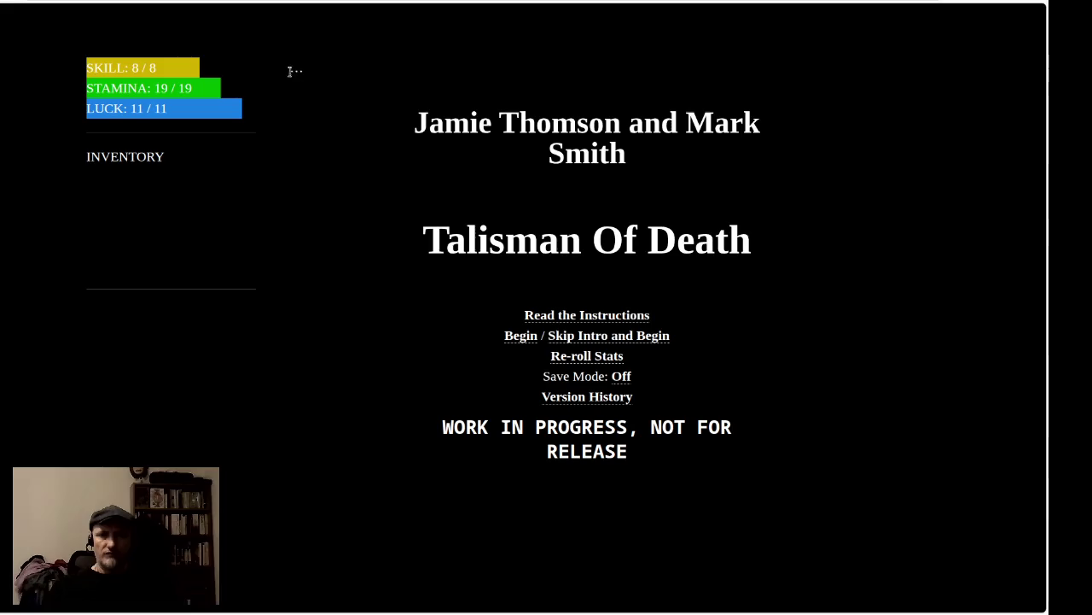
Inspect the title screen text, clearing the stray selections afterwards
left_click_drag(292, 68, 323, 75)
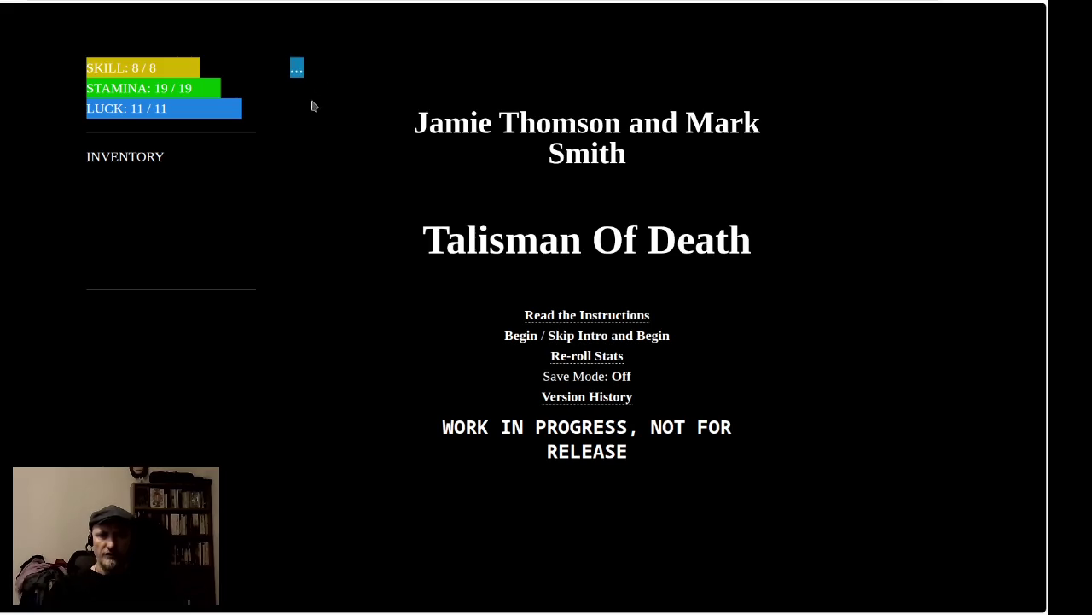
left_click(589, 270)
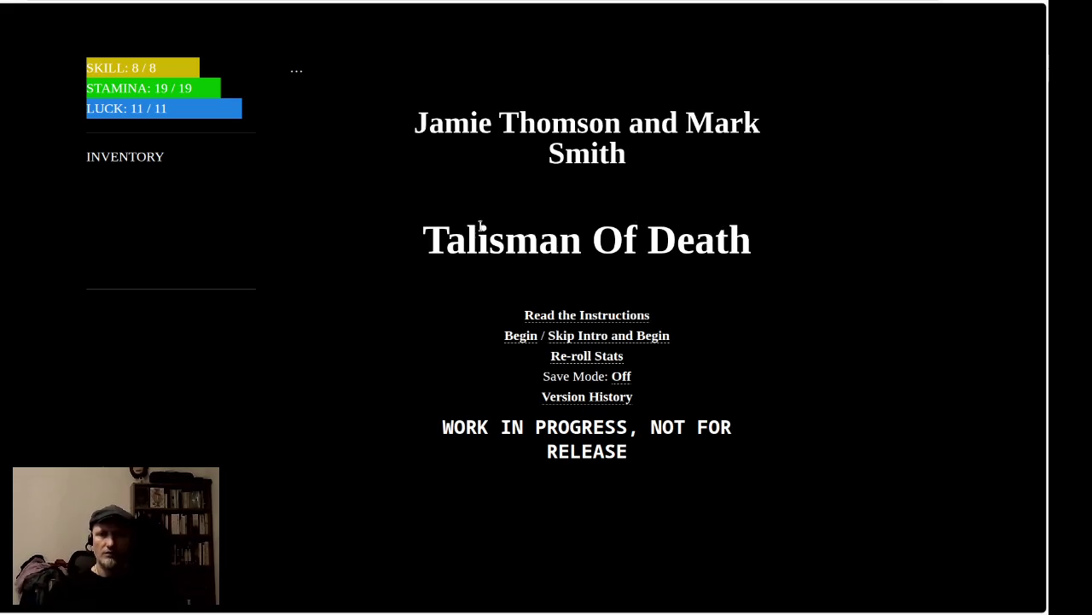
left_click_drag(129, 157, 166, 295)
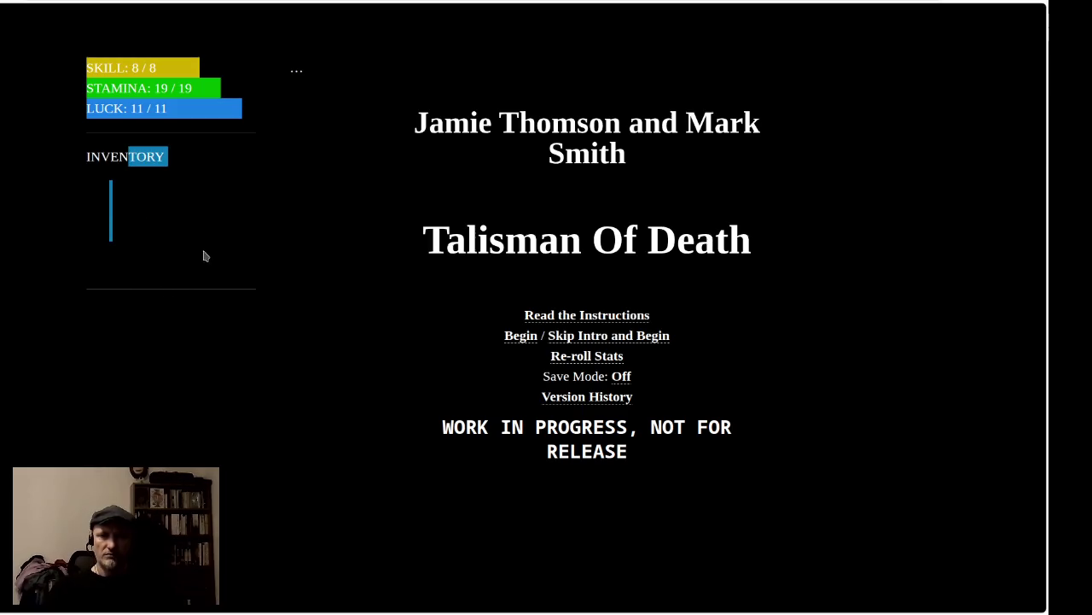
left_click(60, 372)
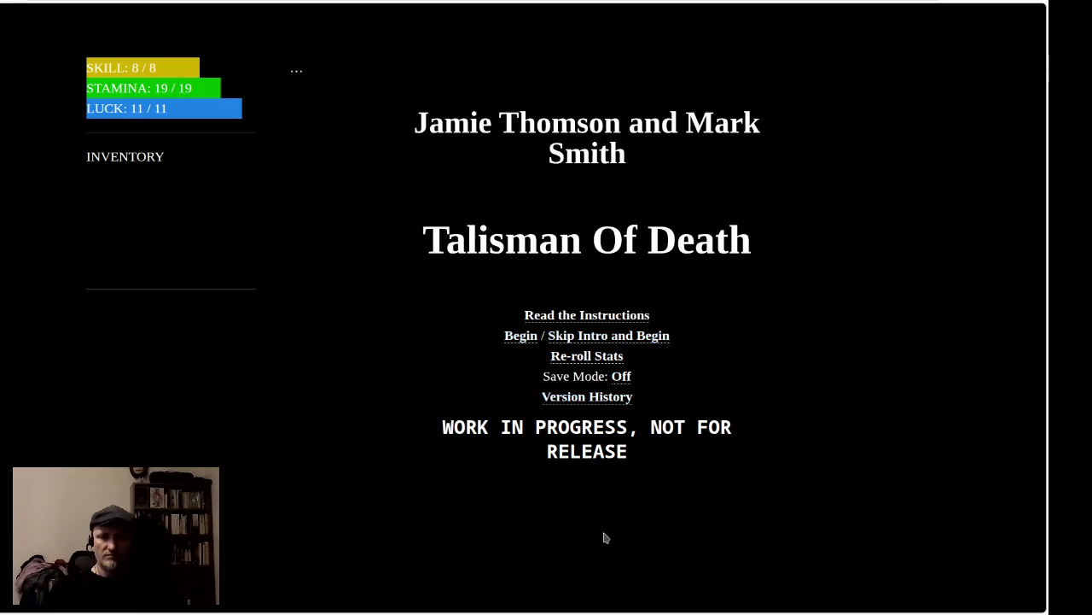
Begin the story, pick the Potion of Fortune, follow links onward, and hide the Variables panel
left_click(519, 335)
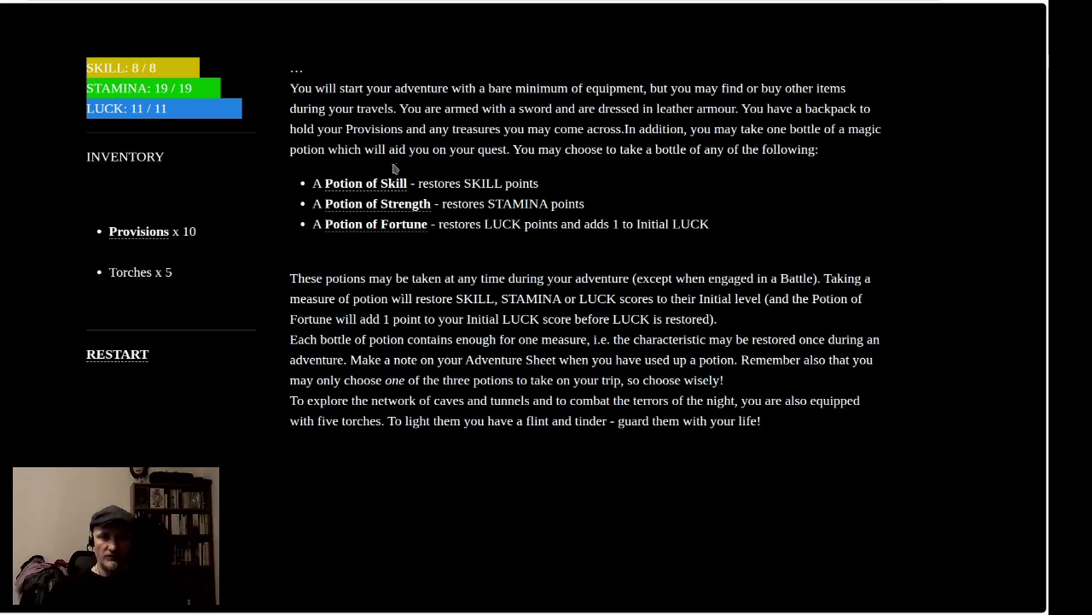
left_click(357, 224)
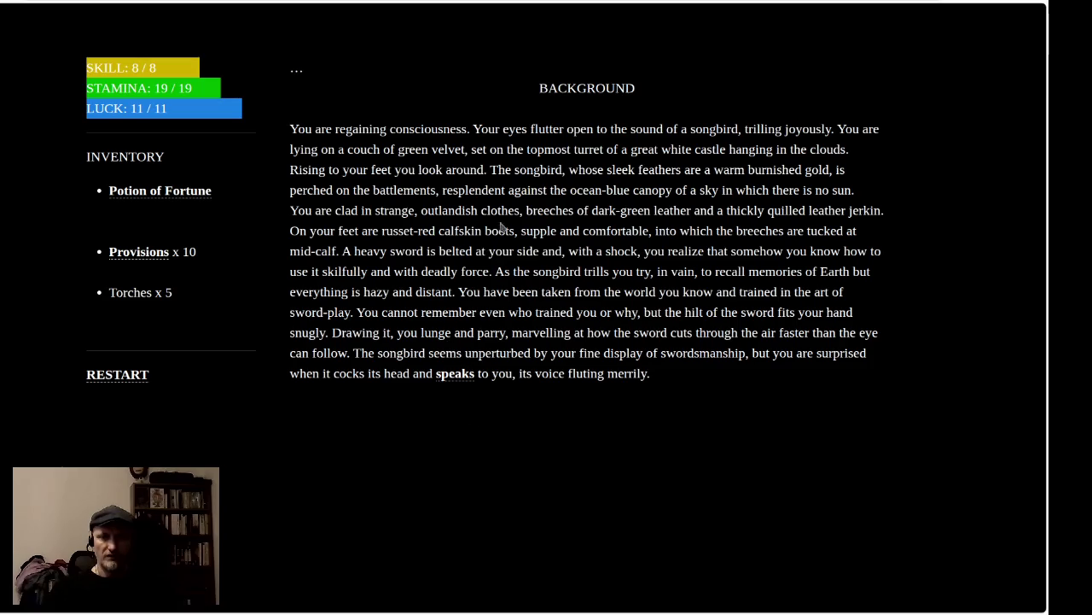
left_click(455, 374)
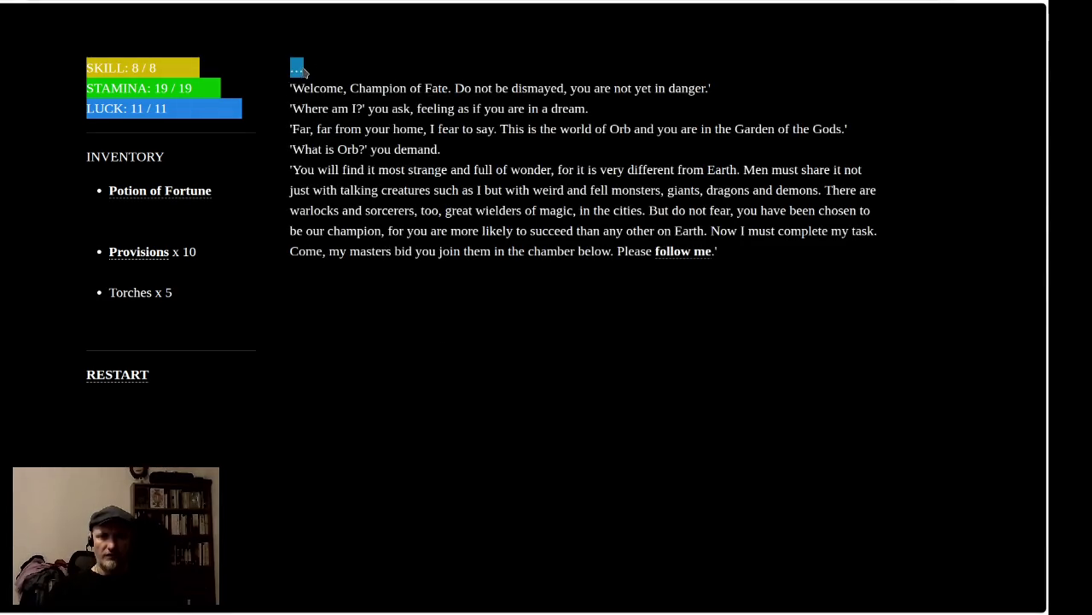
left_click(675, 253)
left_click(606, 393)
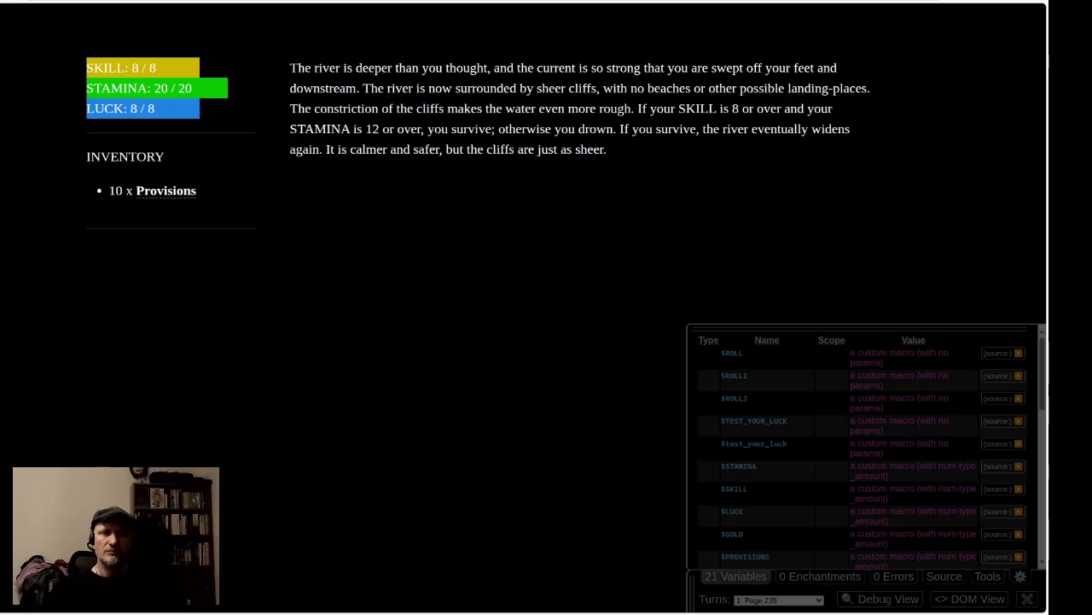
left_click(729, 580)
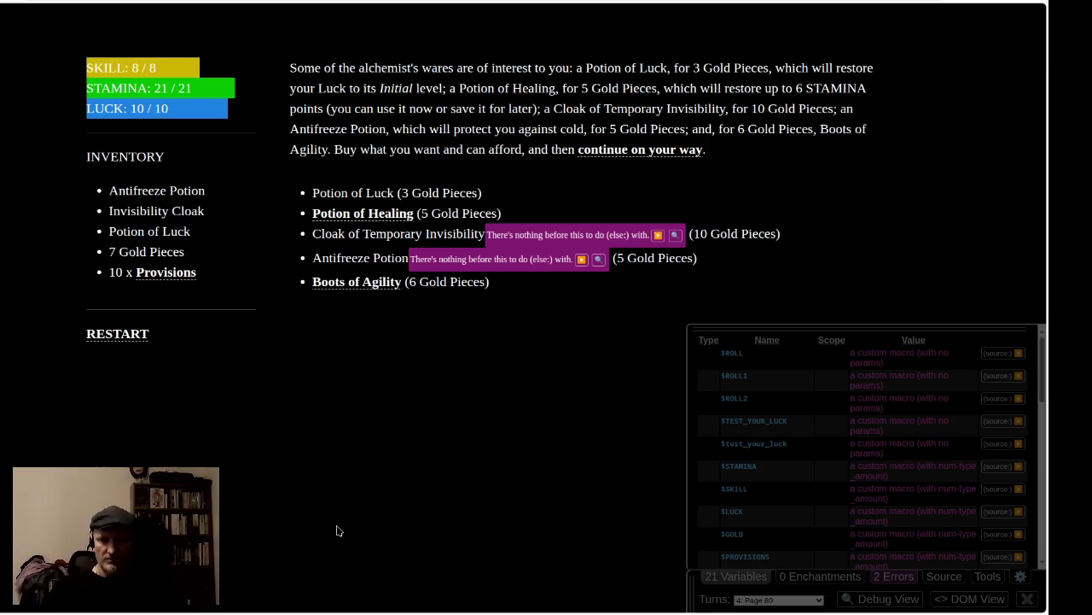
key("alt+Tab")
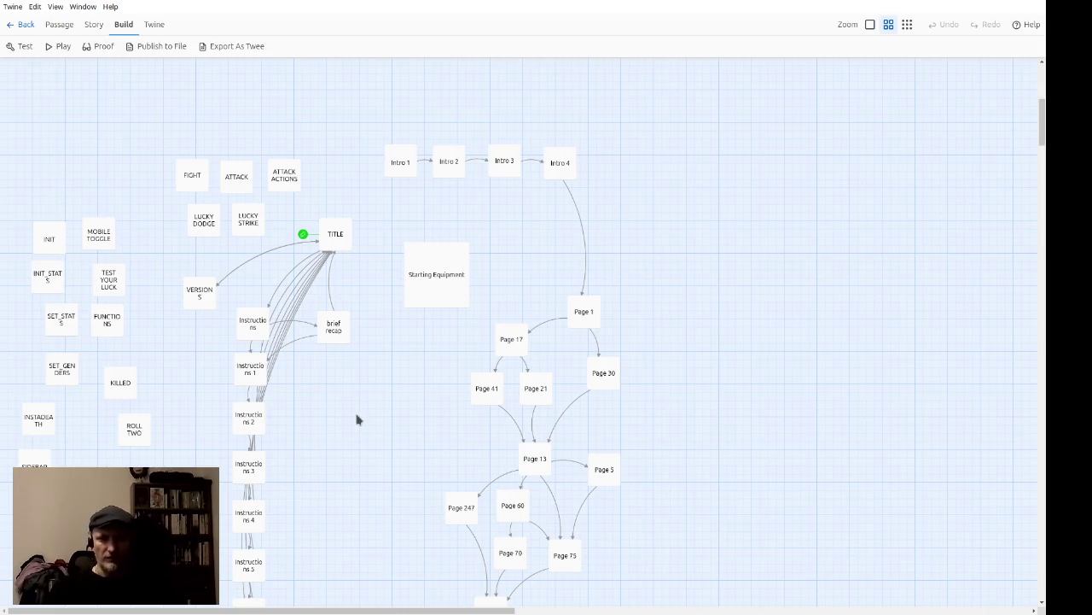
Browse the map with passage excerpts, then switch to names only and return to the library
scroll(590, 353, "down", 6)
scroll(623, 375, "down", 10)
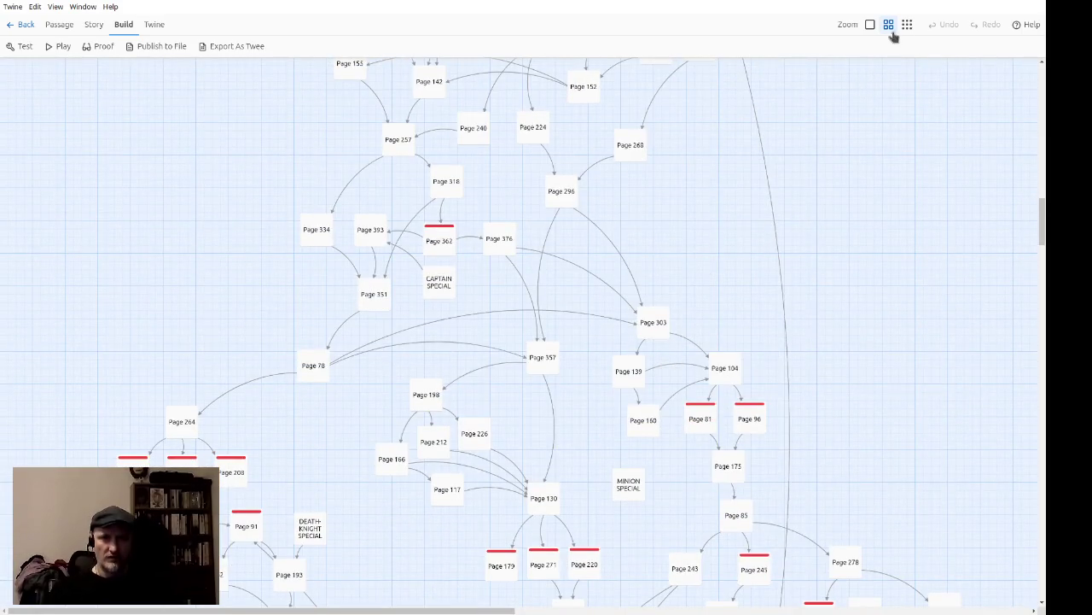
left_click(870, 23)
scroll(681, 270, "down", 4)
scroll(681, 270, "down", 6)
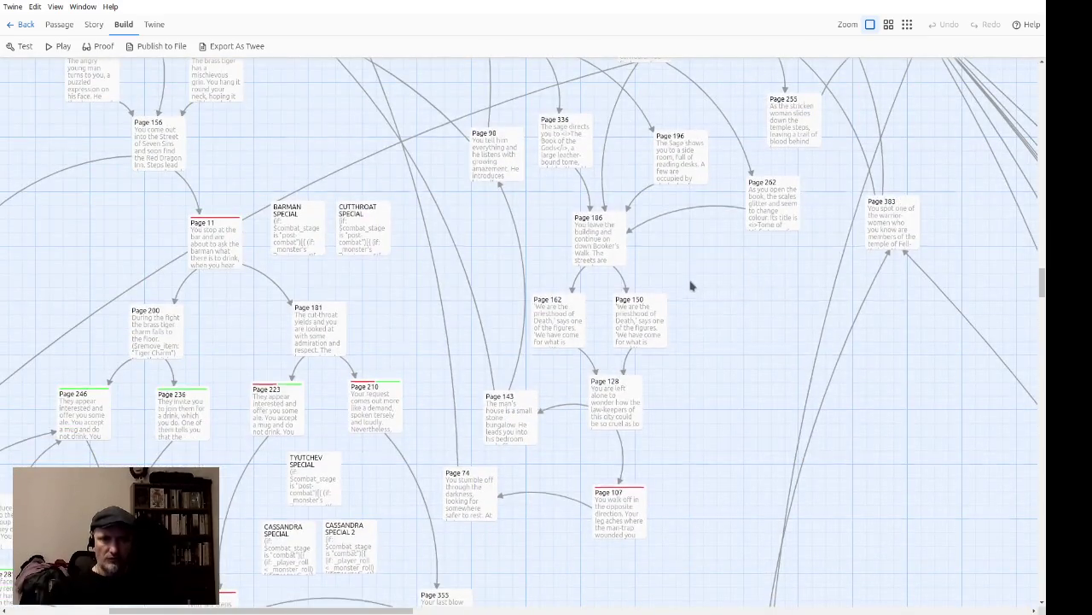
scroll(691, 286, "down", 6)
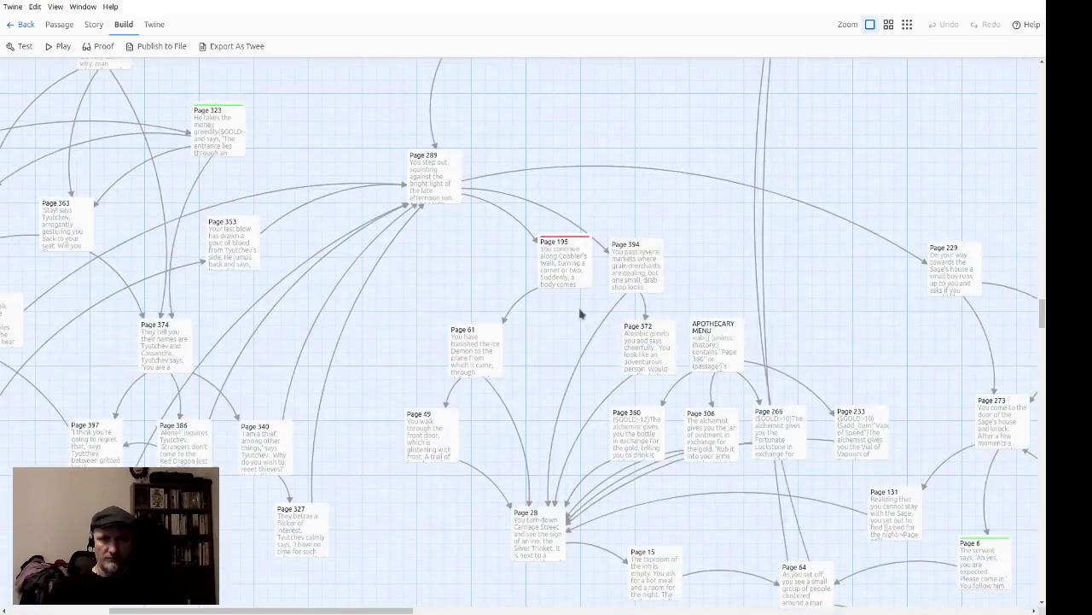
scroll(629, 312, "up", 1)
left_click_drag(822, 308, 606, 172)
scroll(606, 173, "down", 5)
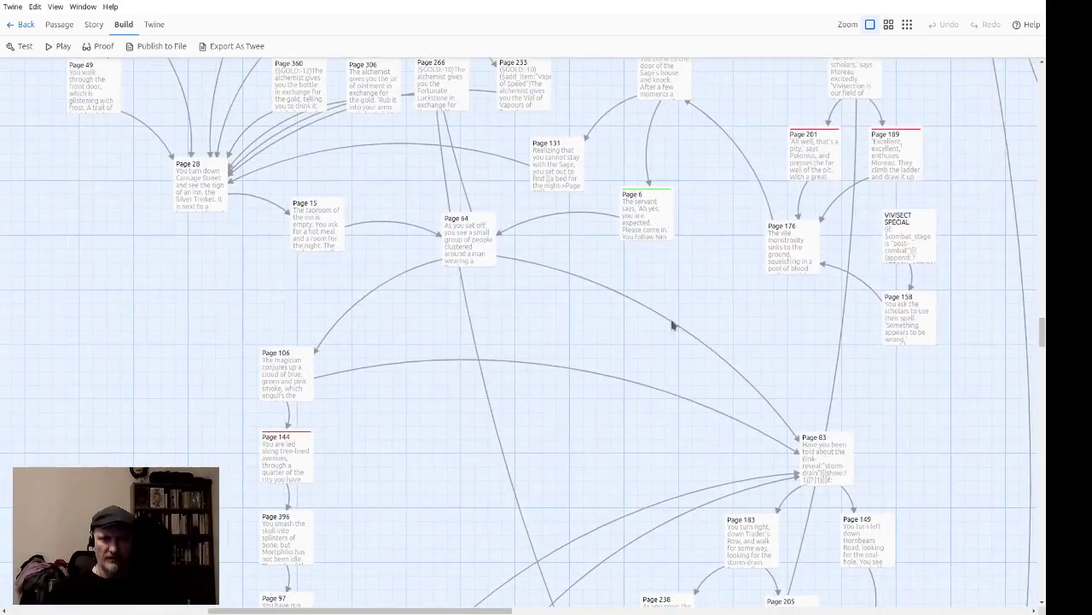
left_click(888, 24)
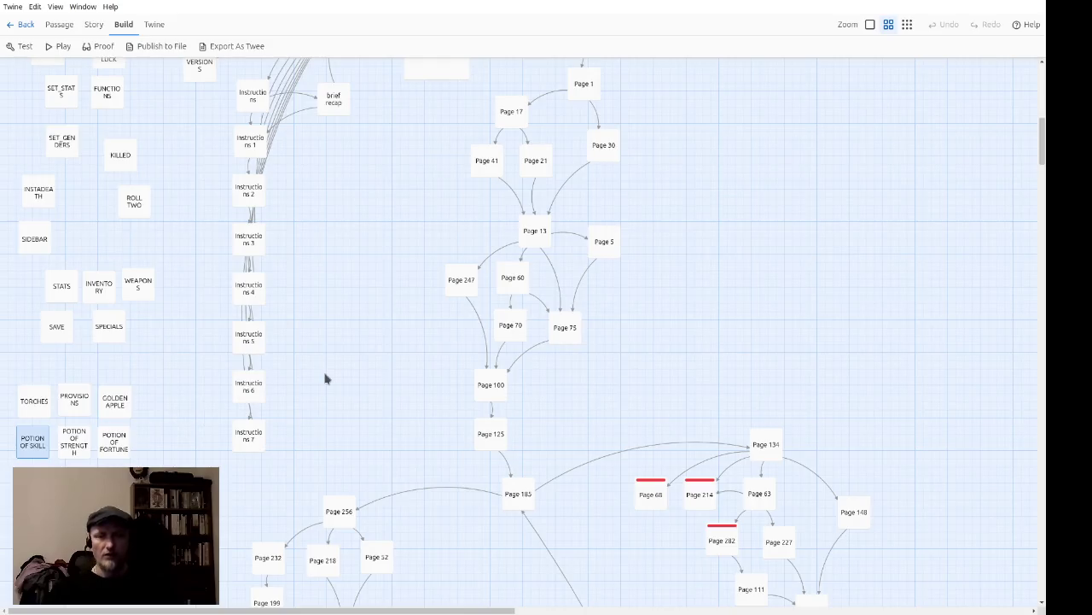
left_click(17, 24)
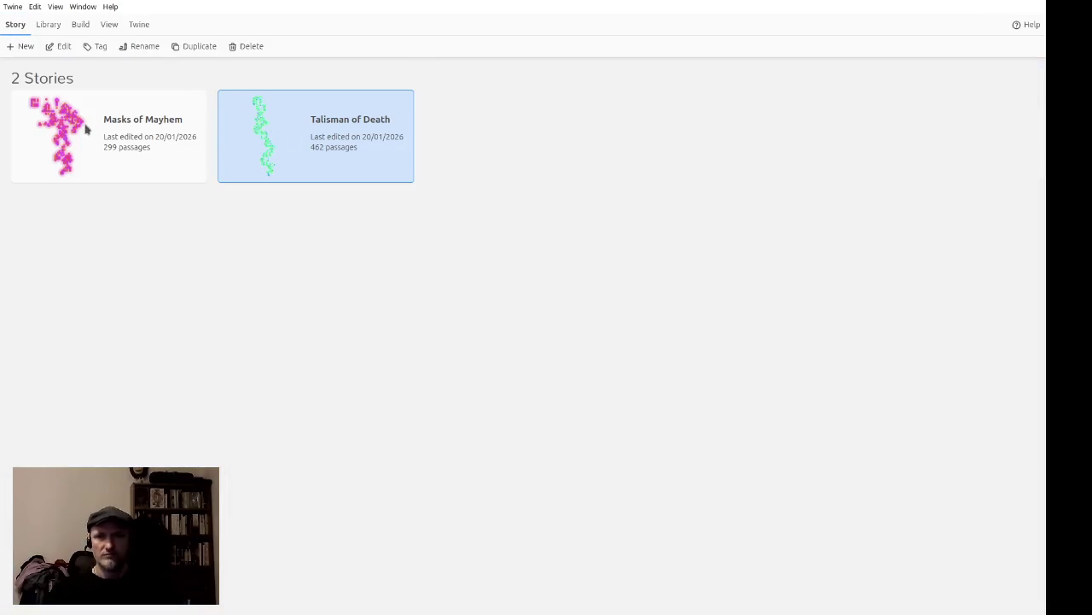
Open Masks of Mayhem with passage cards enlarged to show excerpts
double_click(85, 128)
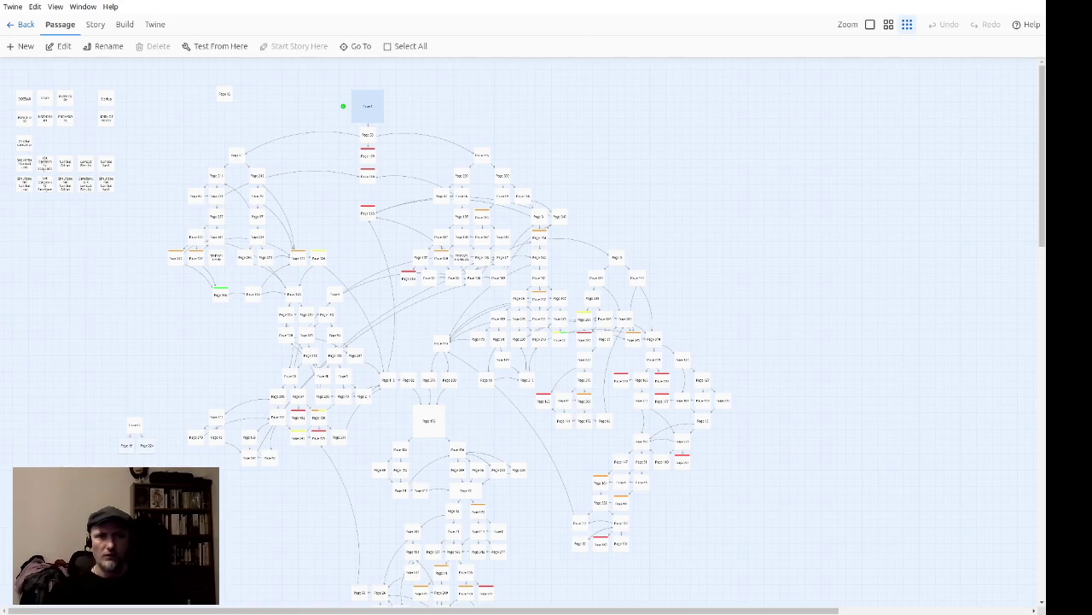
left_click(870, 24)
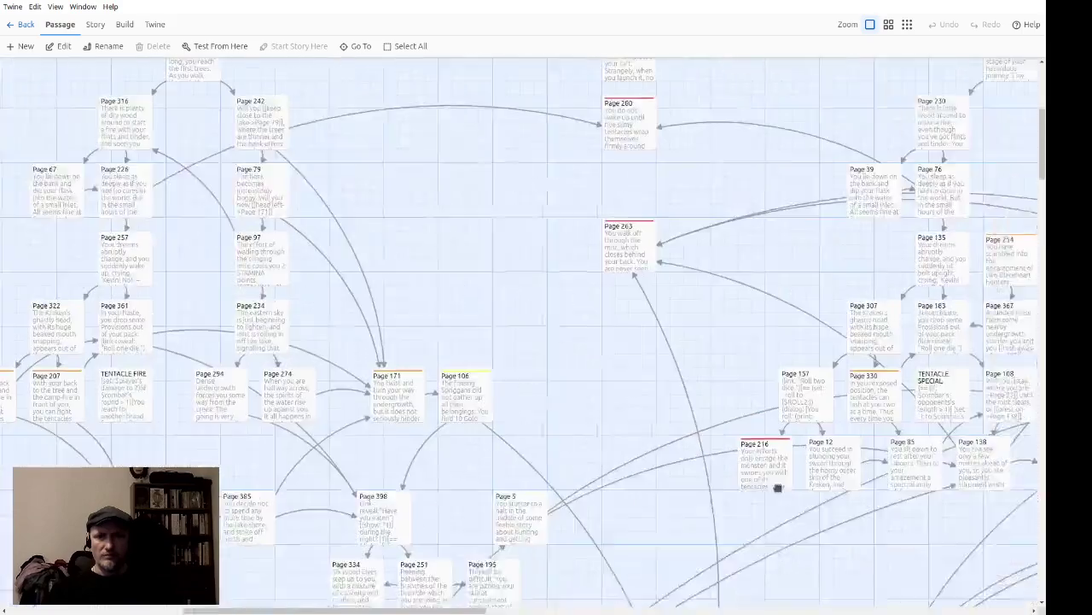
scroll(361, 253, "left", 7)
scroll(763, 419, "up", 3)
Box-select the combat, Sequential and Simultaneous passage rows, then zoom out to the whole map
mouse_move(502, 427)
left_mouse_down()
mouse_move(121, 298)
mouse_move(4, 234)
left_mouse_up()
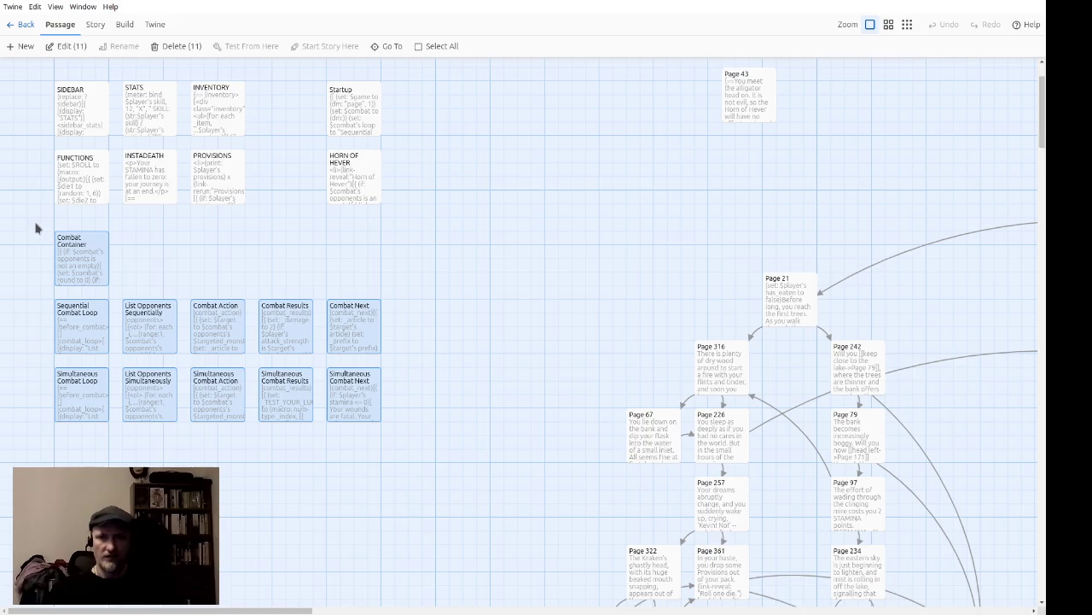
left_click(37, 271)
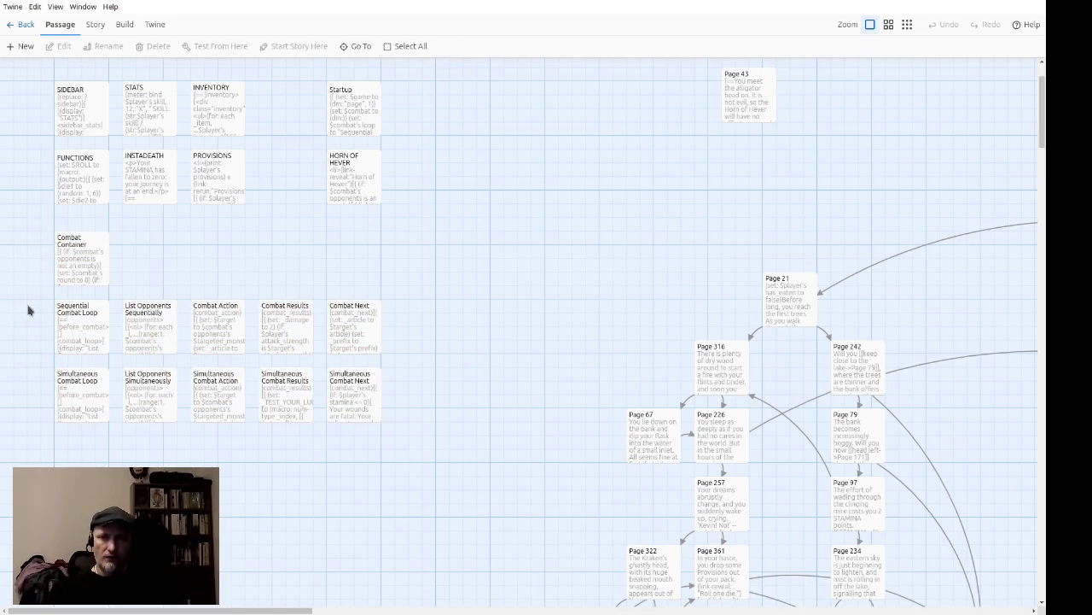
mouse_move(28, 306)
left_mouse_down()
mouse_move(266, 348)
mouse_move(463, 354)
mouse_move(446, 341)
left_mouse_up()
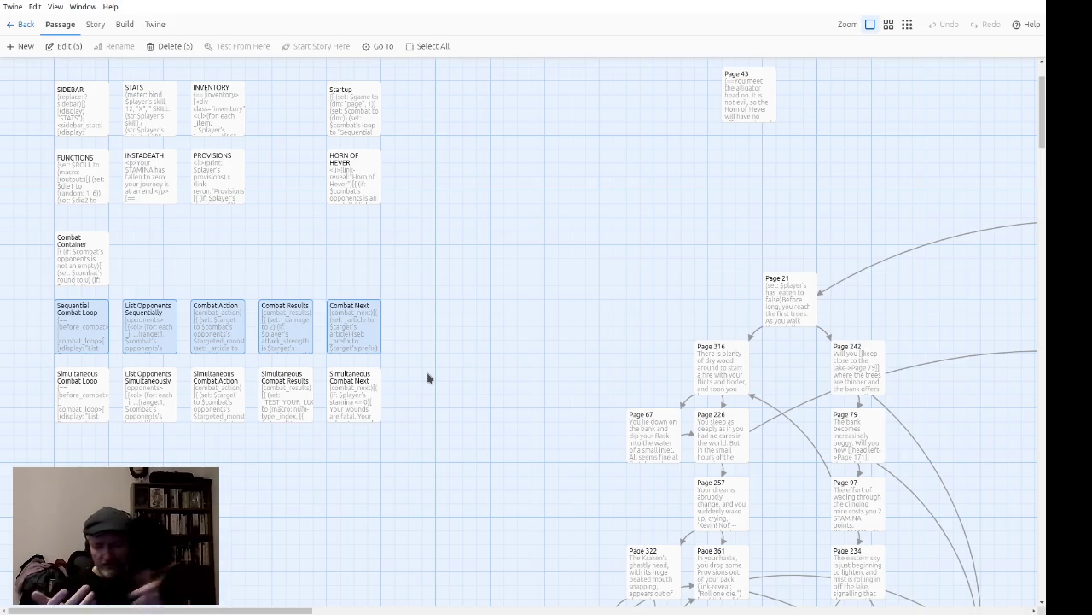
left_click(359, 478)
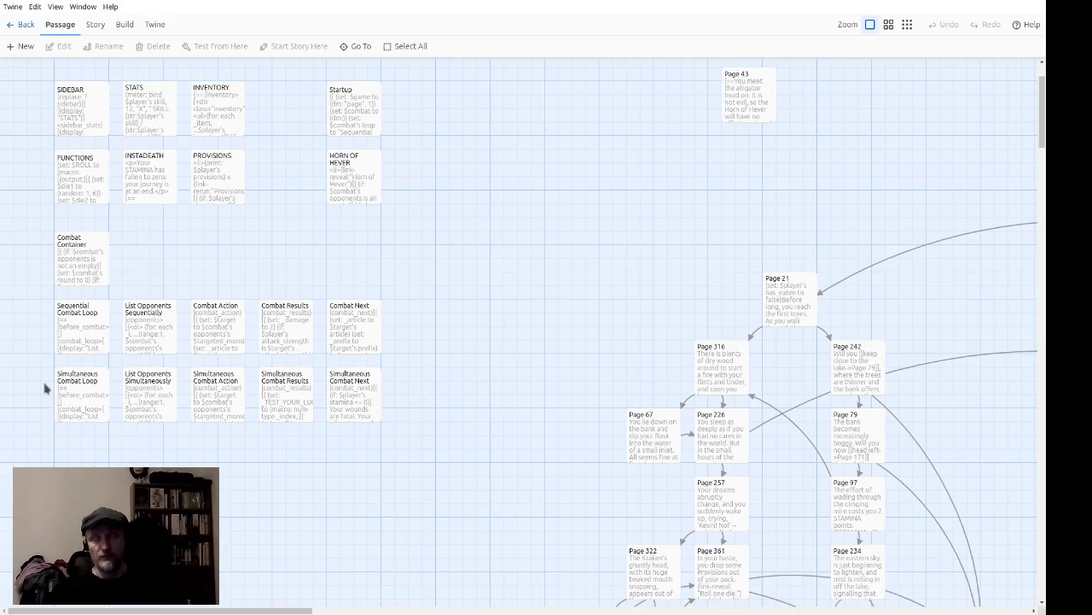
mouse_move(37, 384)
left_mouse_down()
mouse_move(422, 383)
mouse_move(444, 412)
mouse_move(168, 408)
mouse_move(417, 465)
left_mouse_up()
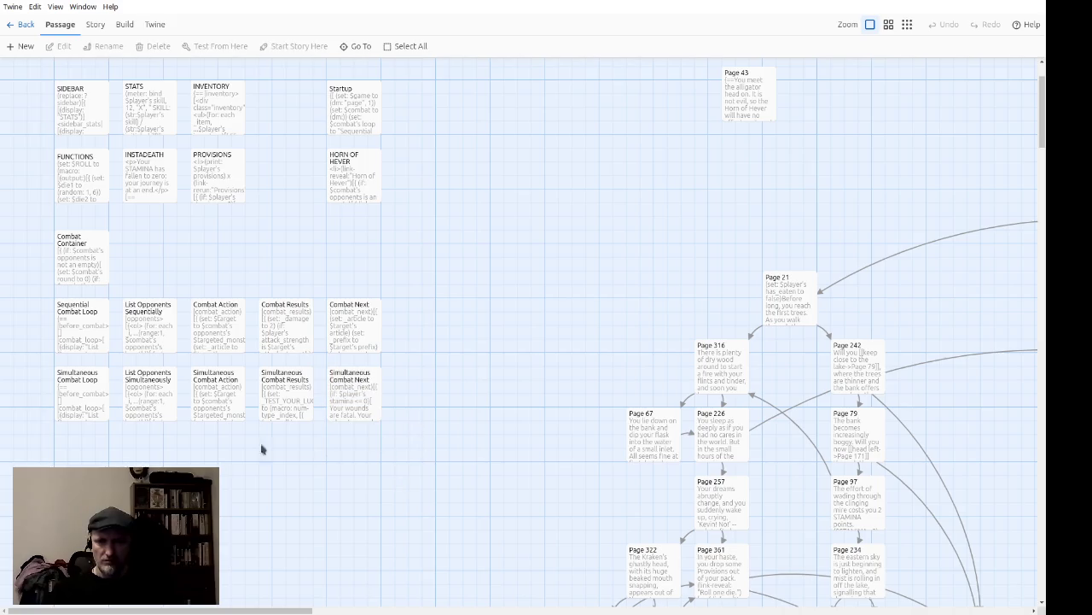
mouse_move(36, 393)
left_mouse_down()
mouse_move(202, 408)
mouse_move(449, 400)
mouse_move(449, 449)
mouse_move(456, 431)
left_mouse_up()
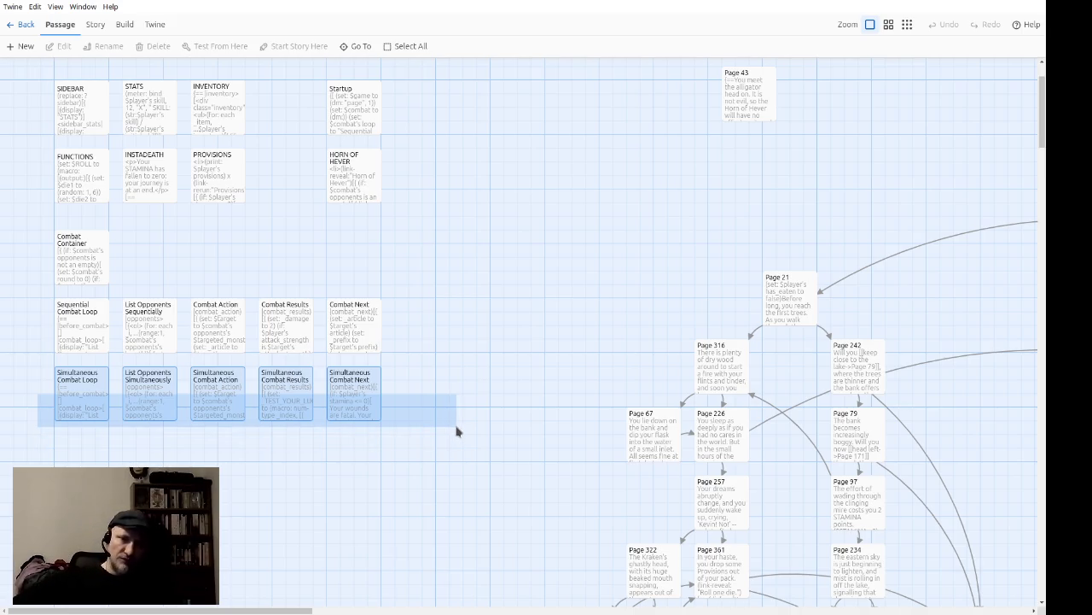
left_click_drag(456, 431, 452, 428)
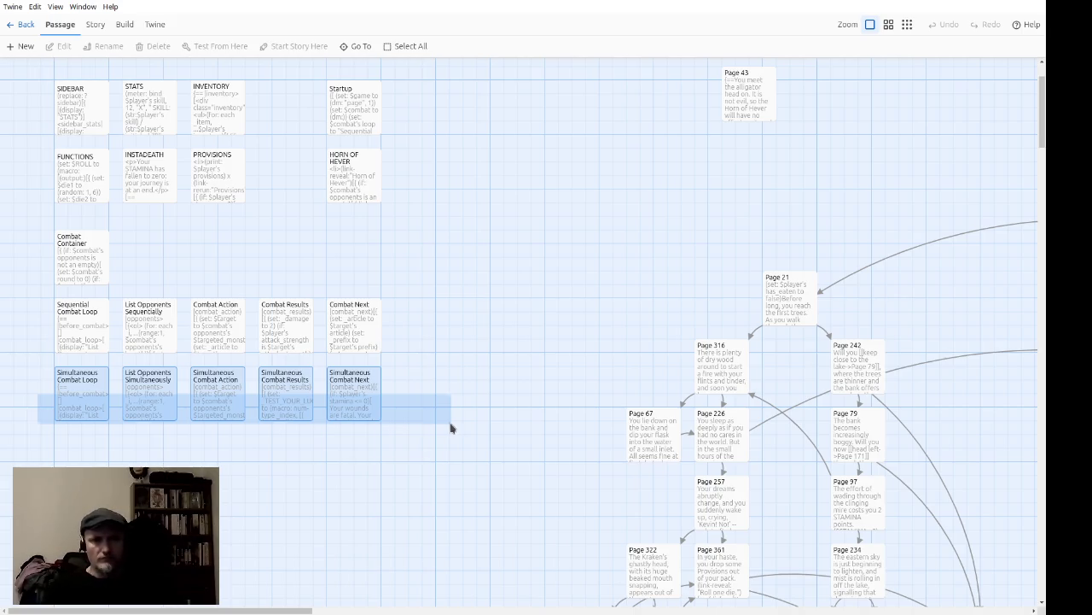
left_click_drag(452, 428, 361, 487)
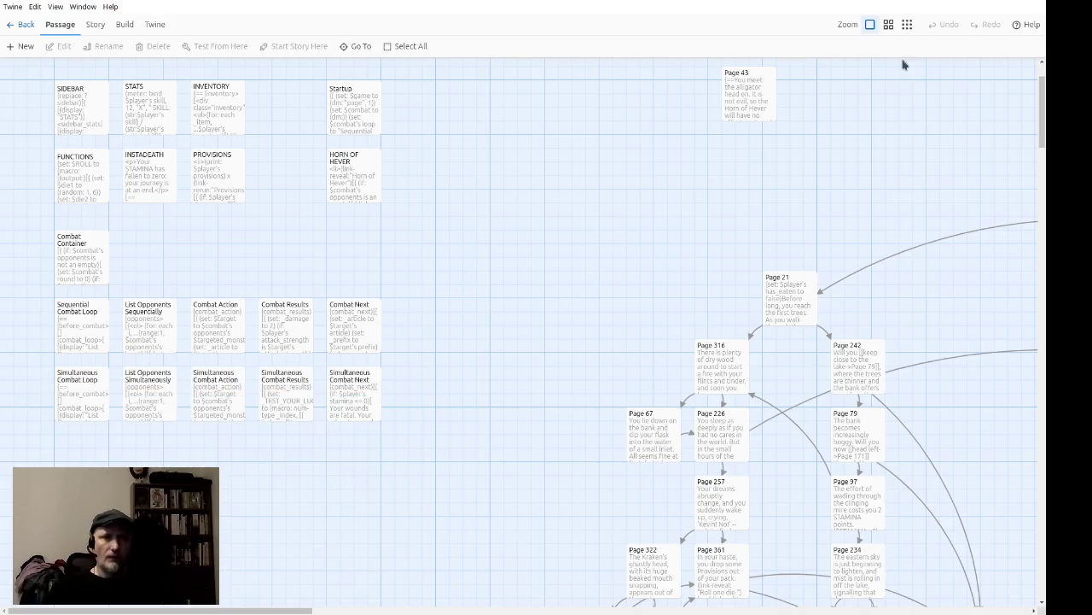
left_click(907, 24)
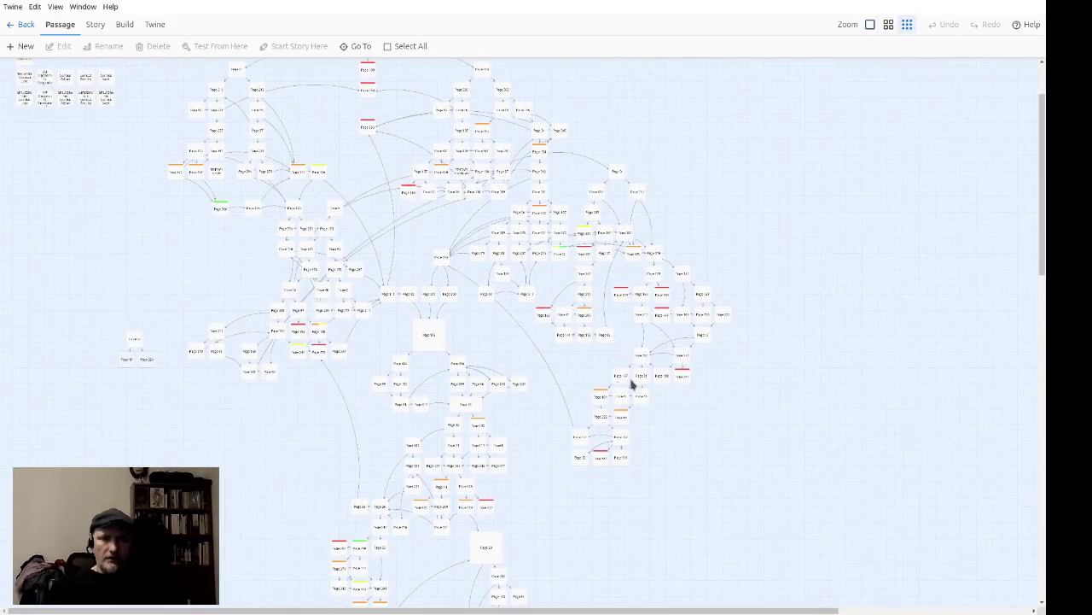
scroll(583, 374, "down", 10)
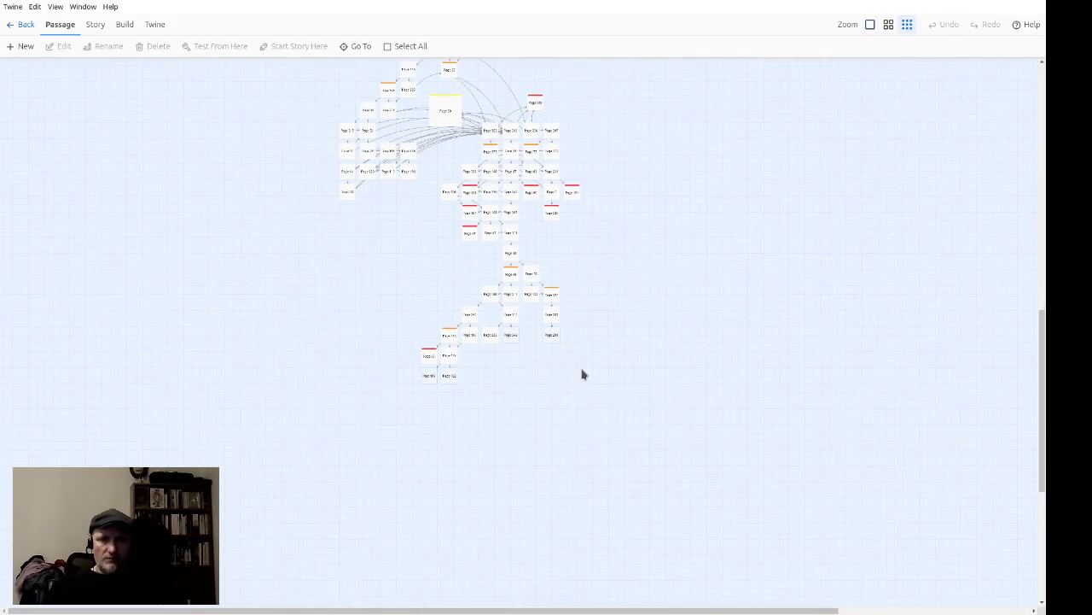
Zoom to readable passage cards and open the blank Page 368 passage
left_click(866, 27)
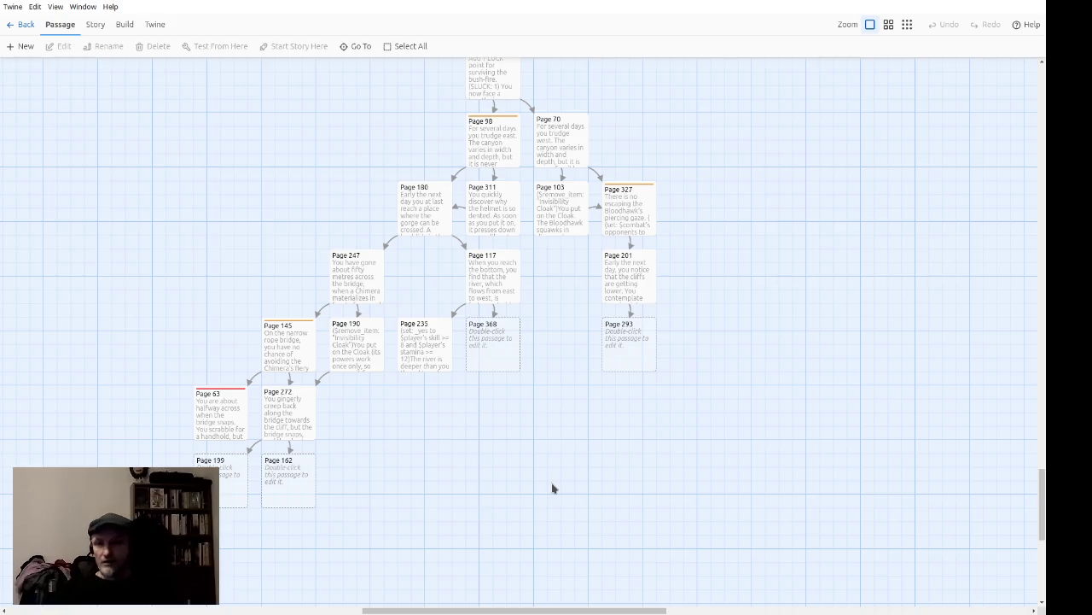
double_click(515, 359)
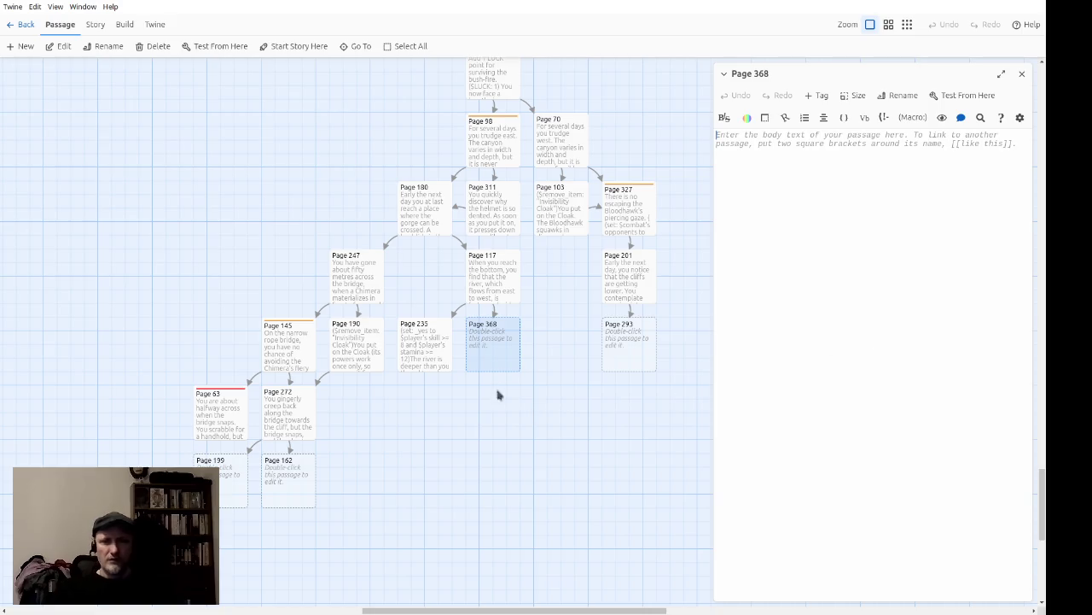
On Page 235, append 'You are swept downstream for kilometre upon kilometre' after 'sheer.'
left_click(441, 347)
double_click(439, 349)
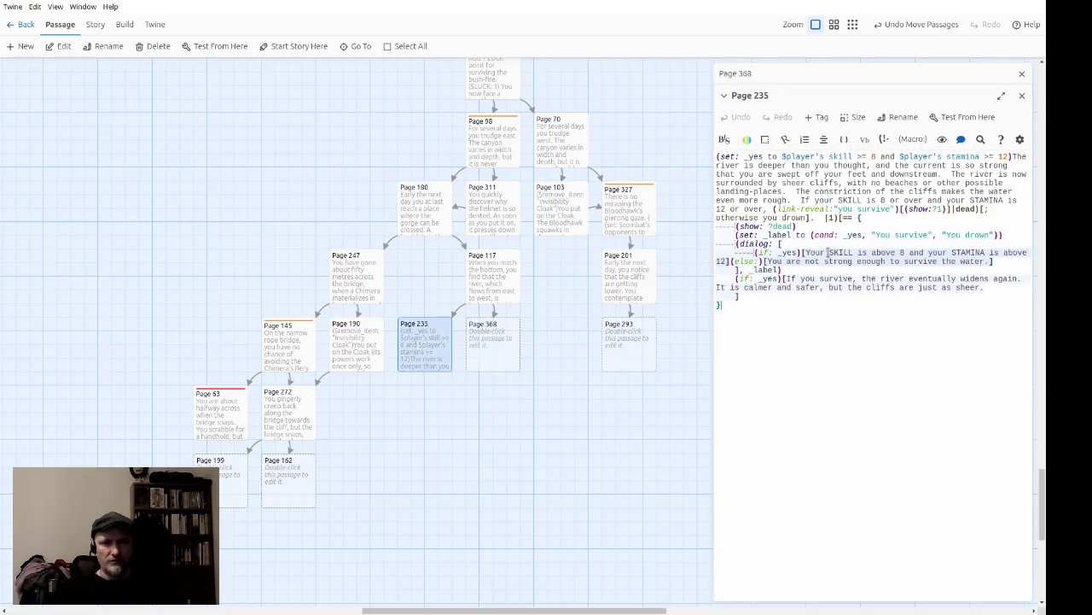
left_click(973, 287)
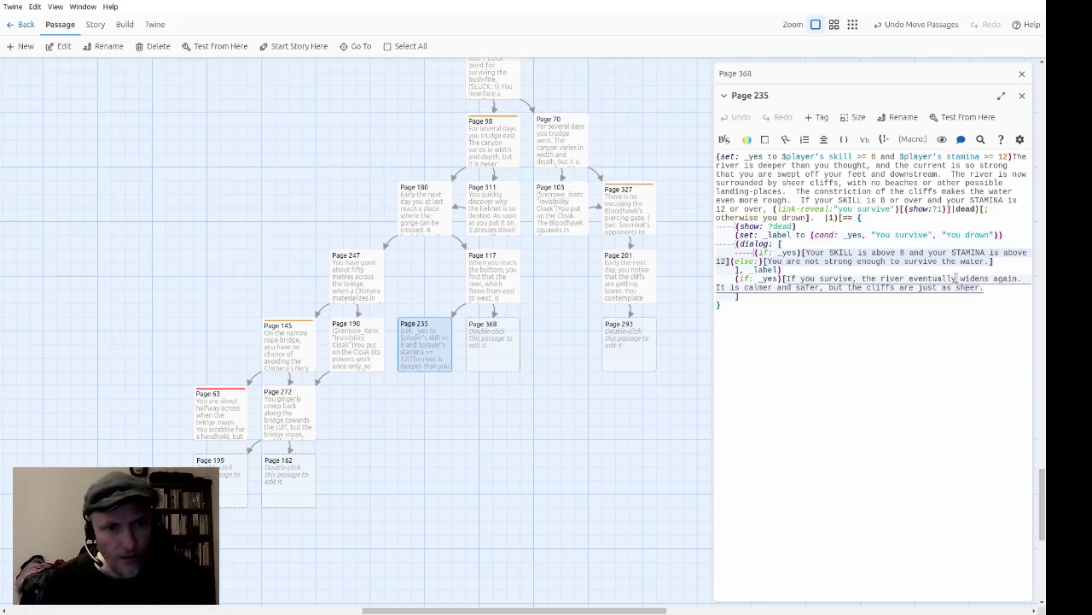
key("End")
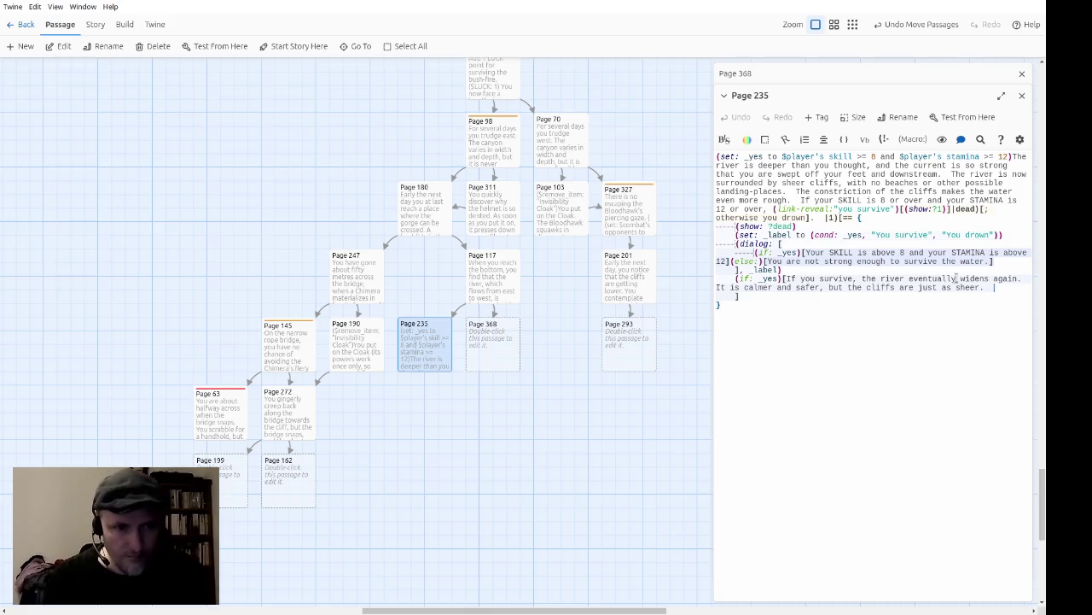
type("You are sw")
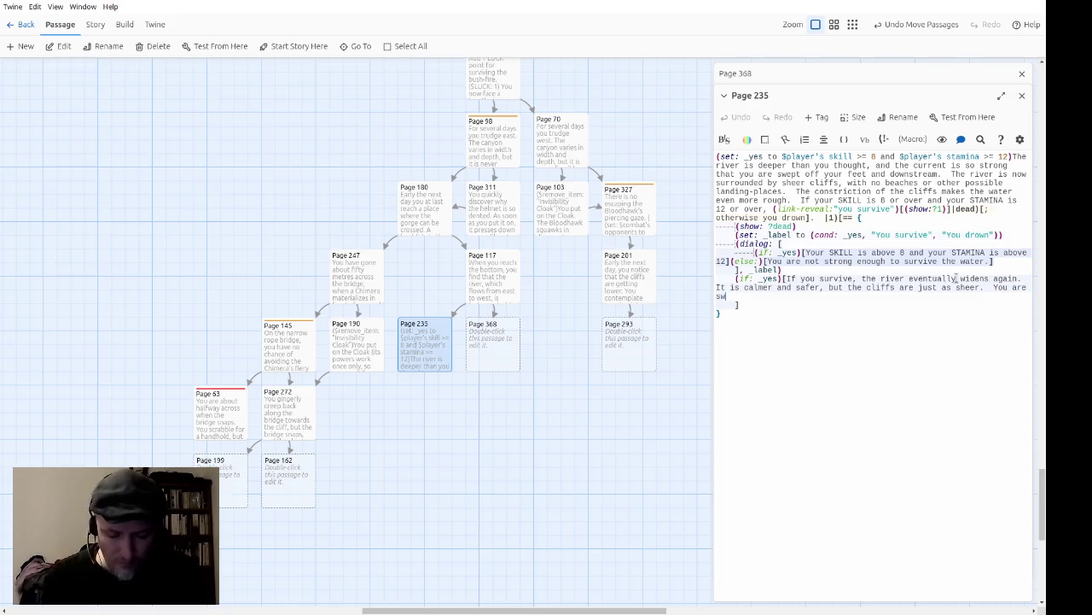
type("ept ")
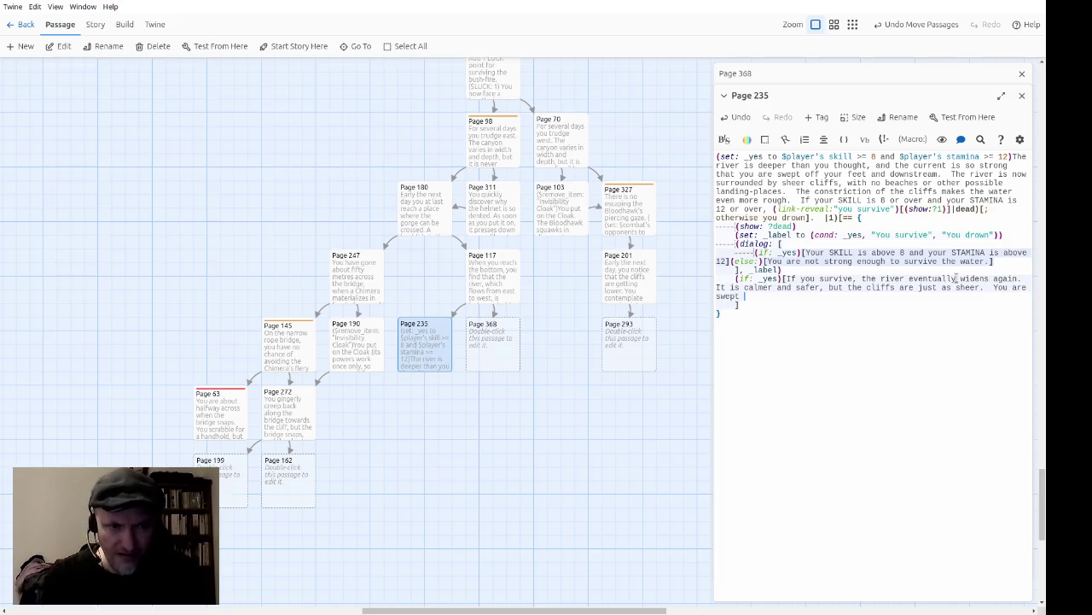
type("downstre")
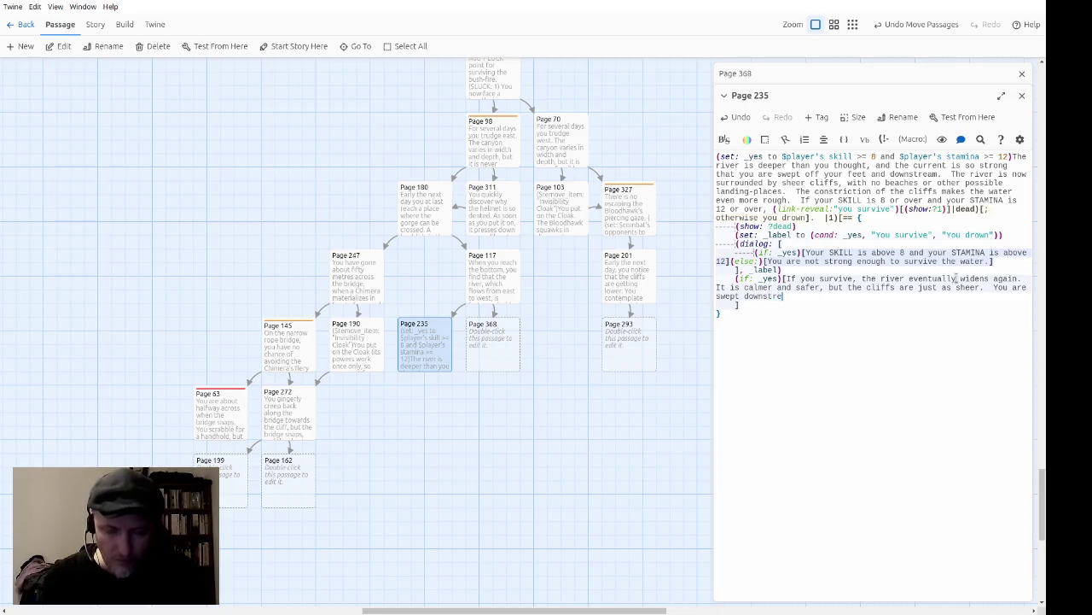
type("am for 1kilo")
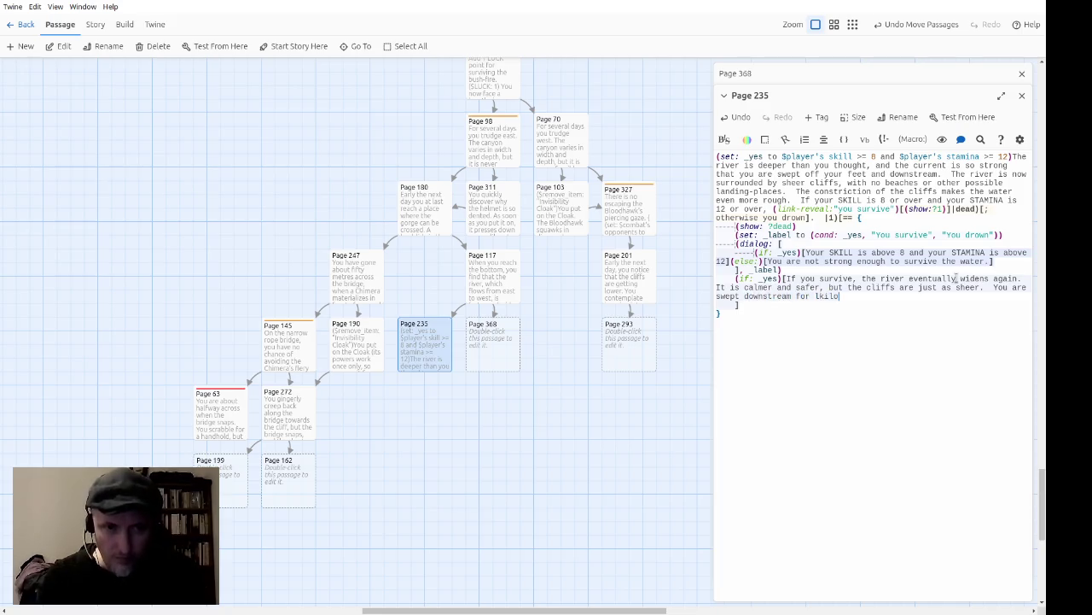
key("BackSpace")
key("BackSpace")
key("BackSpace")
type("kilometre upon")
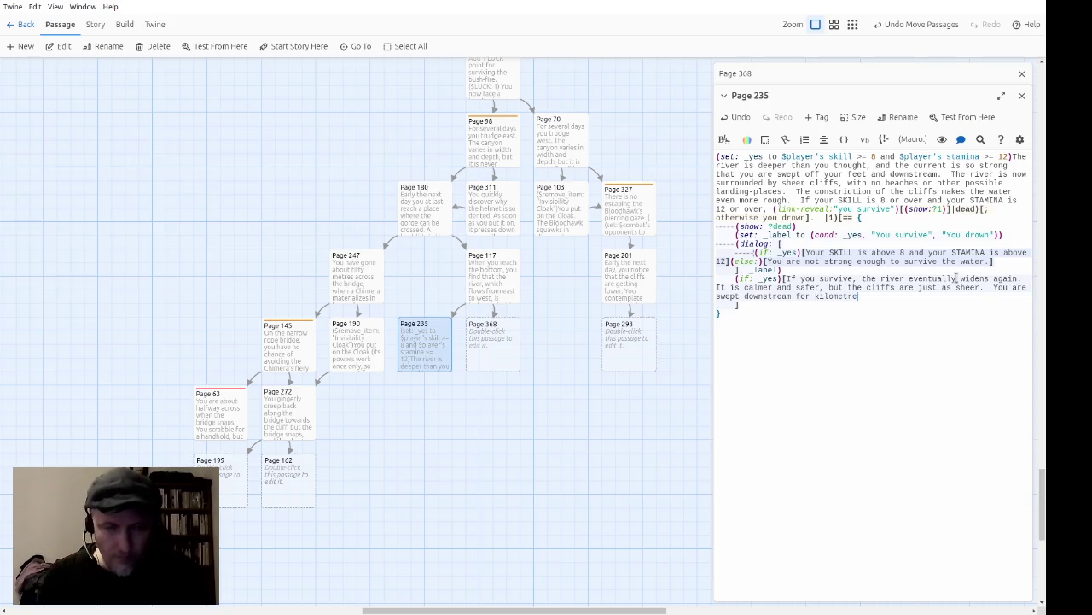
type(" kilometre")
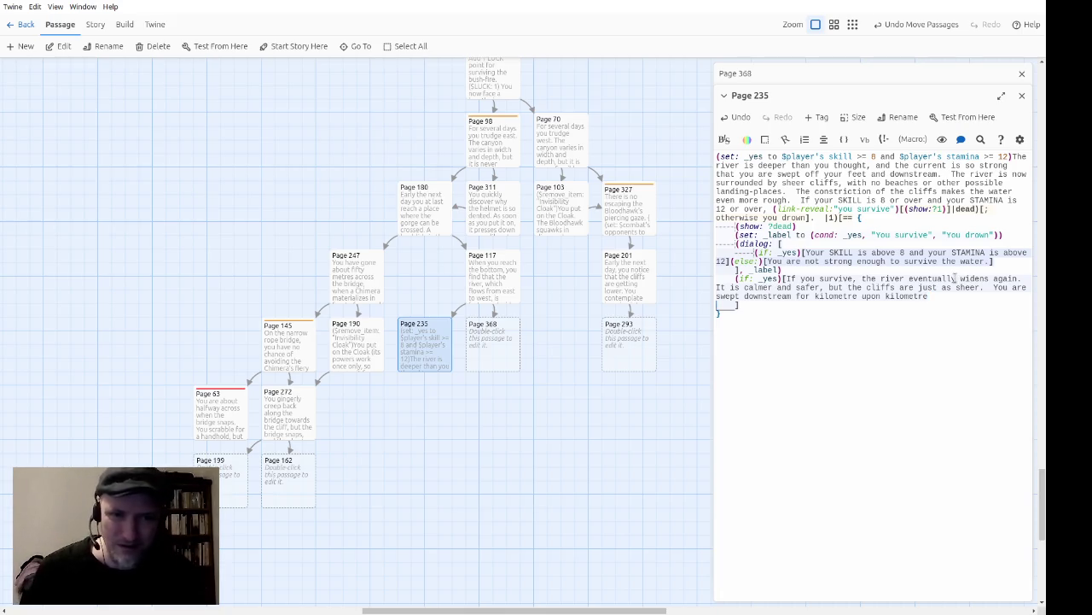
key("ctrl+Left")
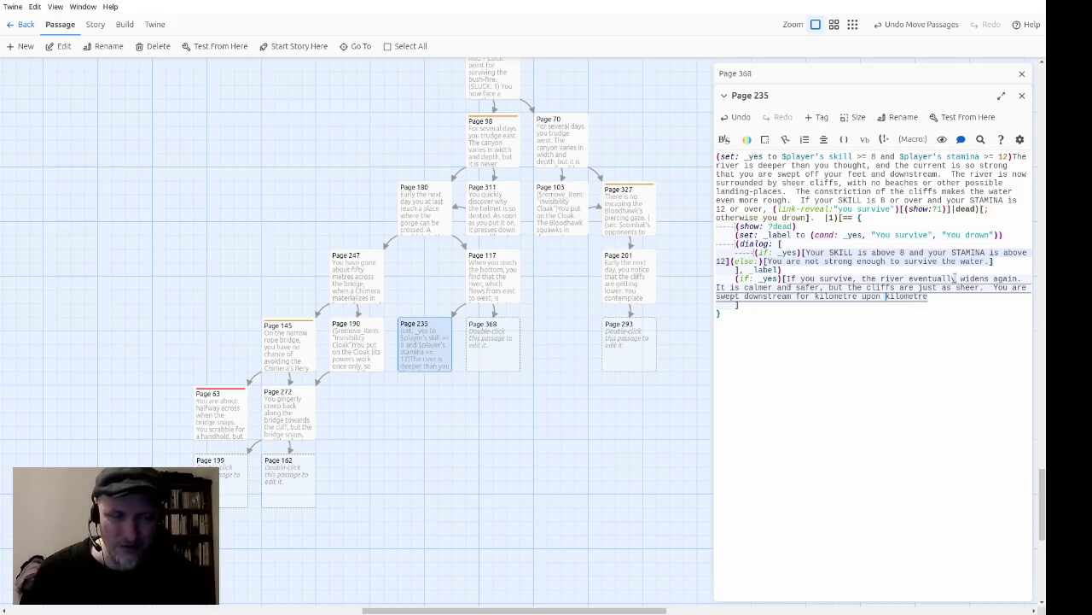
Type '(lose 2 STAMINA)' and '($STAMINA:2)' at the end of the survival sentence
key("End")
key("Up")
key("Up")
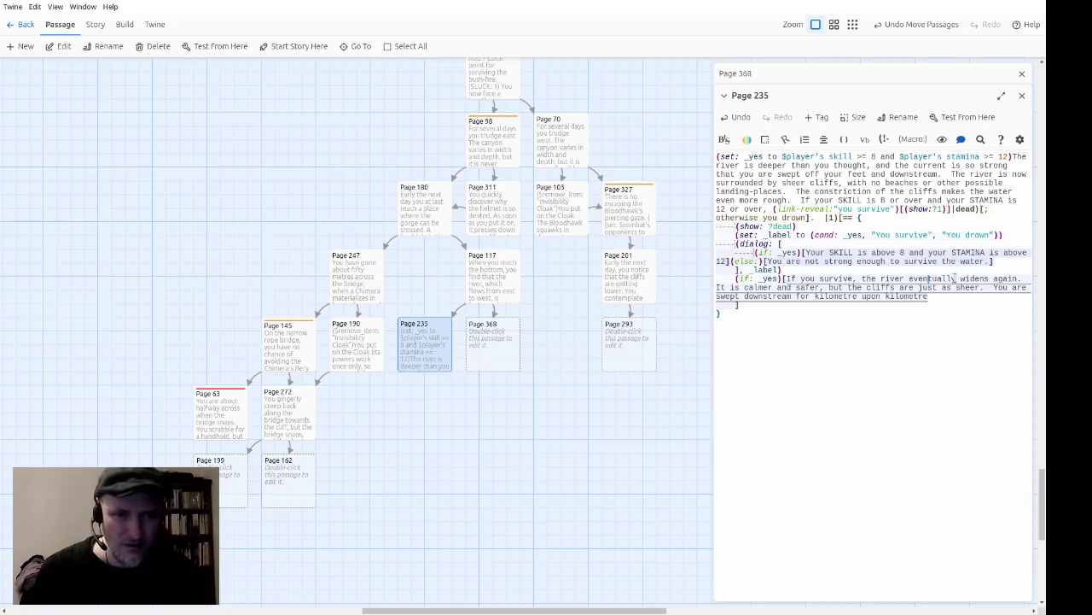
key("End")
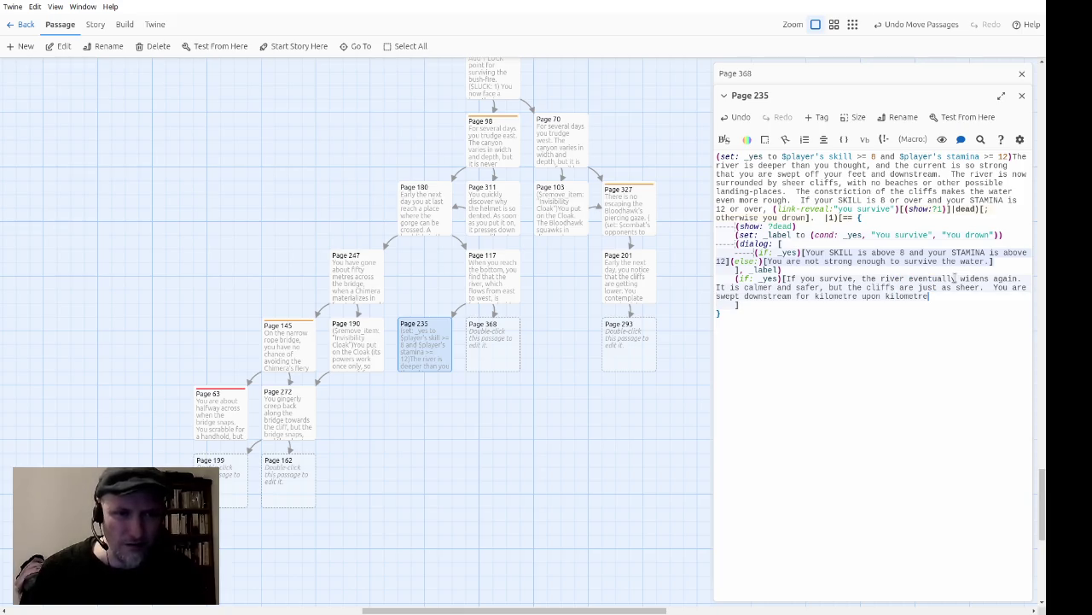
key("Up")
key("Up")
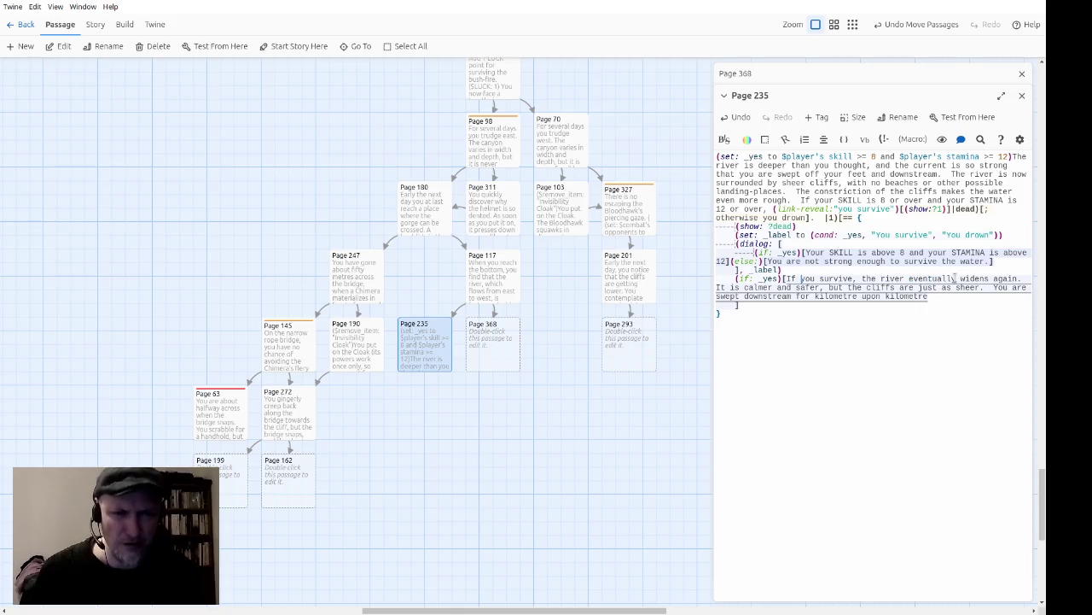
key("Down")
key("Down")
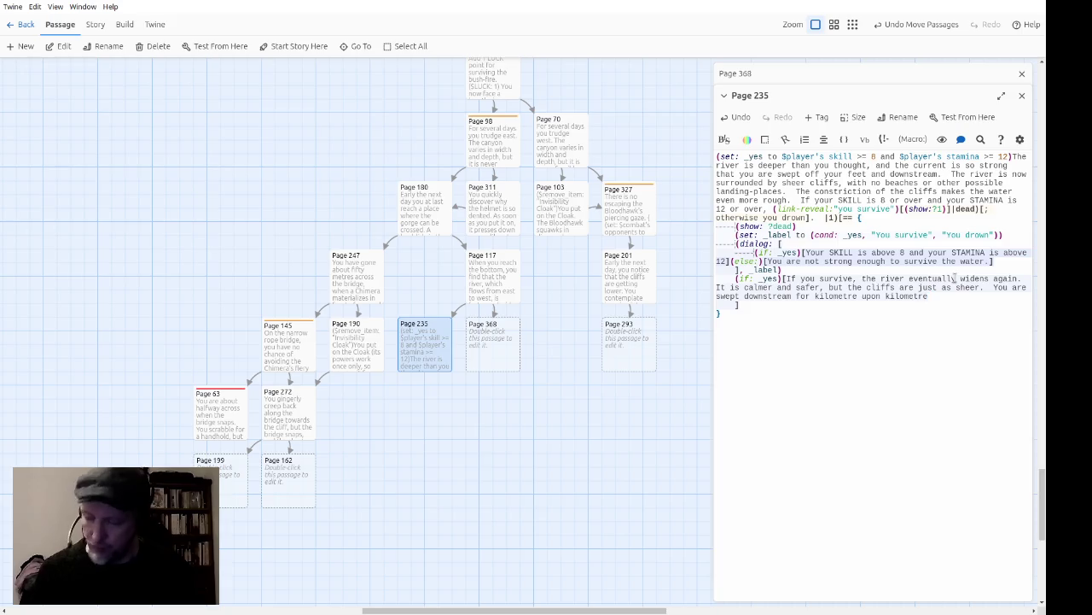
type(" (l")
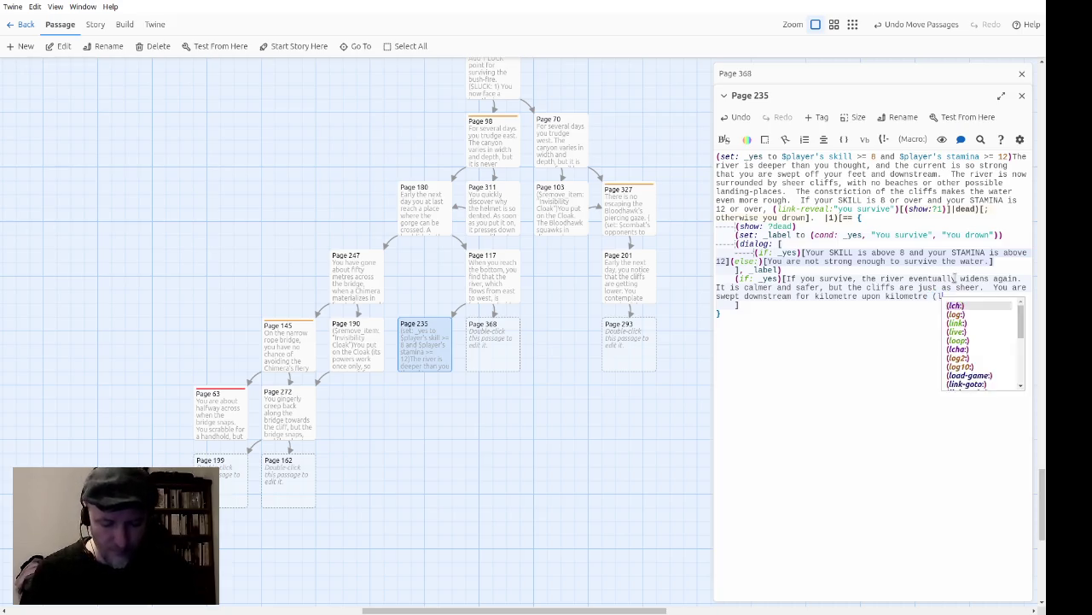
type("ose 2 STAMIN")
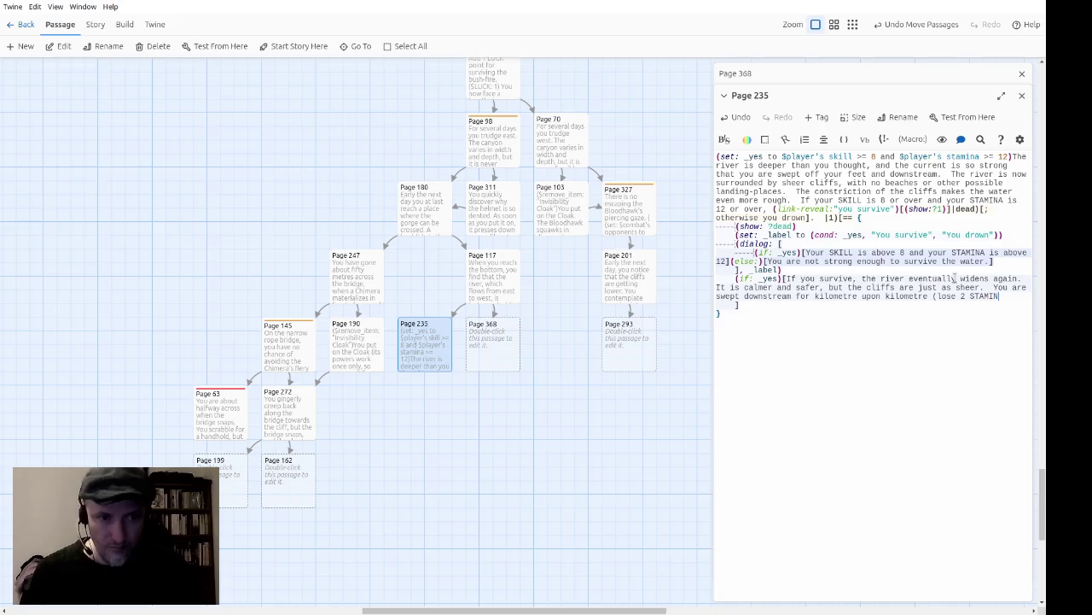
type("A) (")
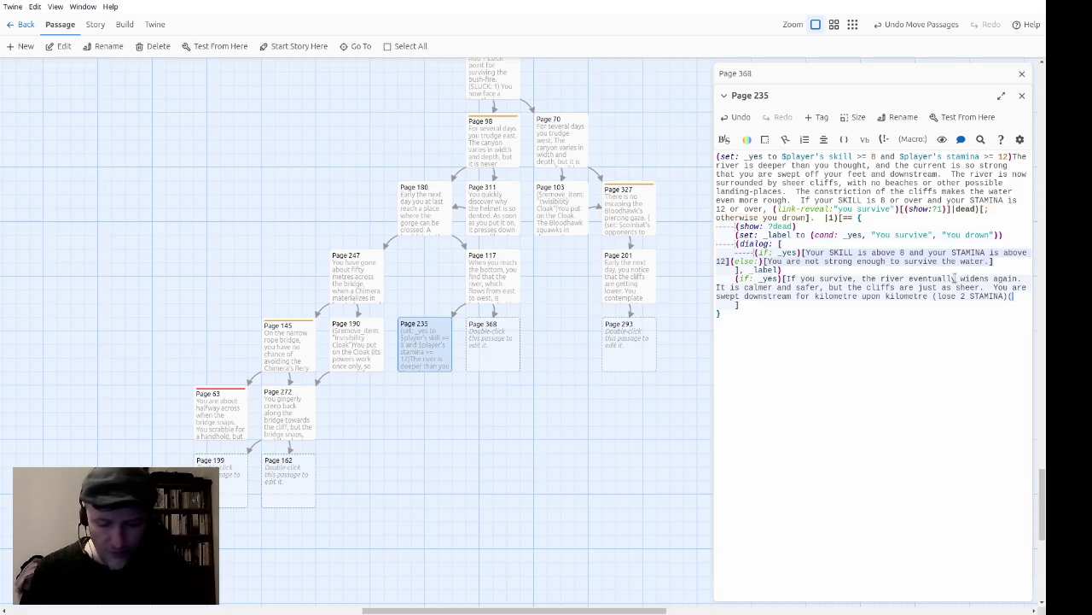
type("$STAMINA:2")
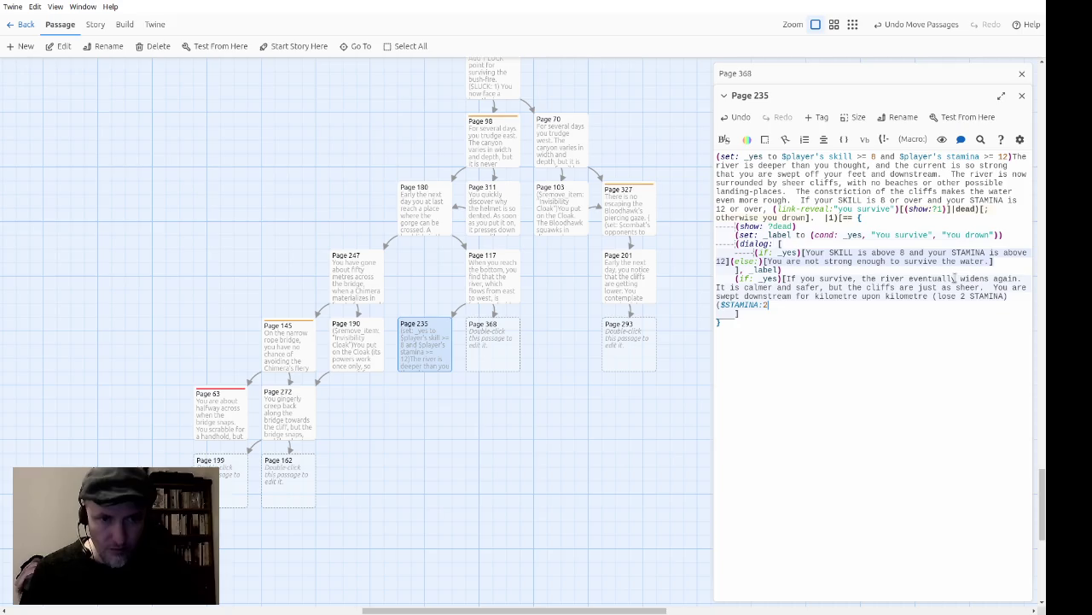
type(")")
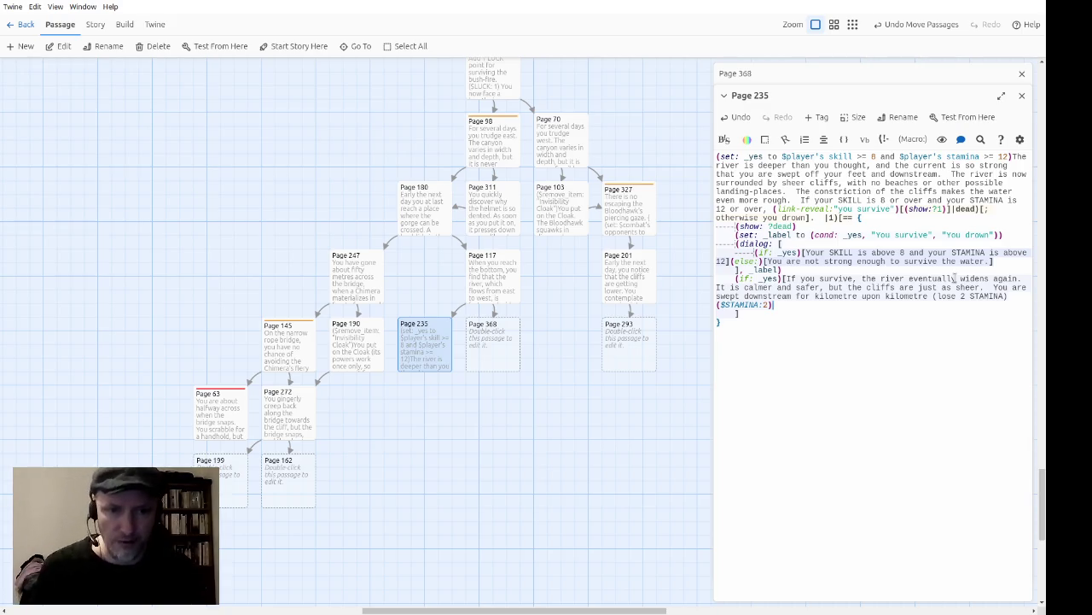
Change the stamina macro to ($STAMINA:-2) so it deducts 2 points
key("Up")
key("Up")
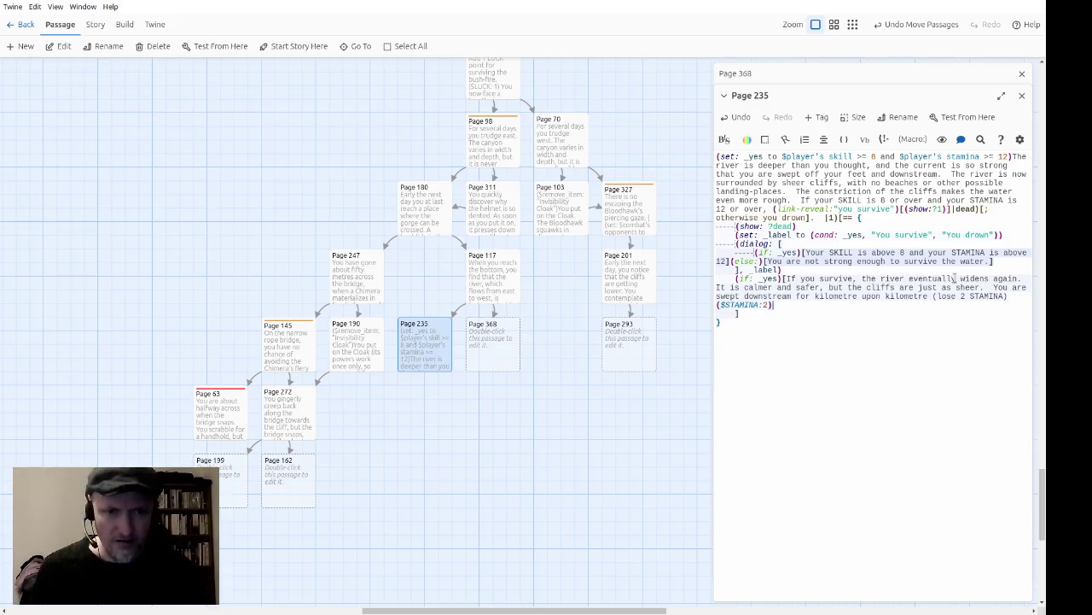
key("Down")
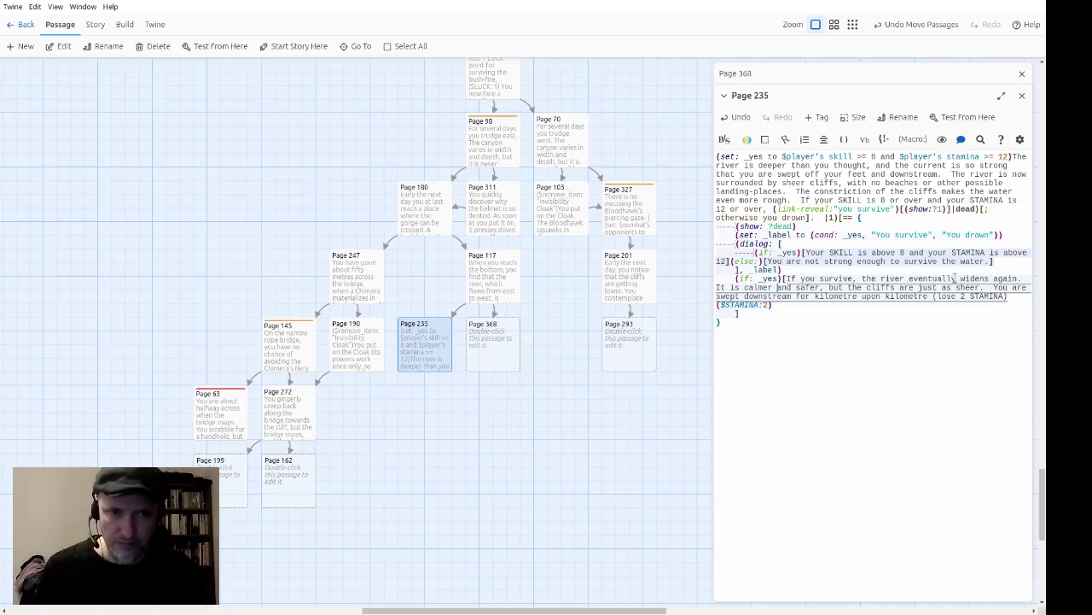
key("Down")
key("Down")
key("Down")
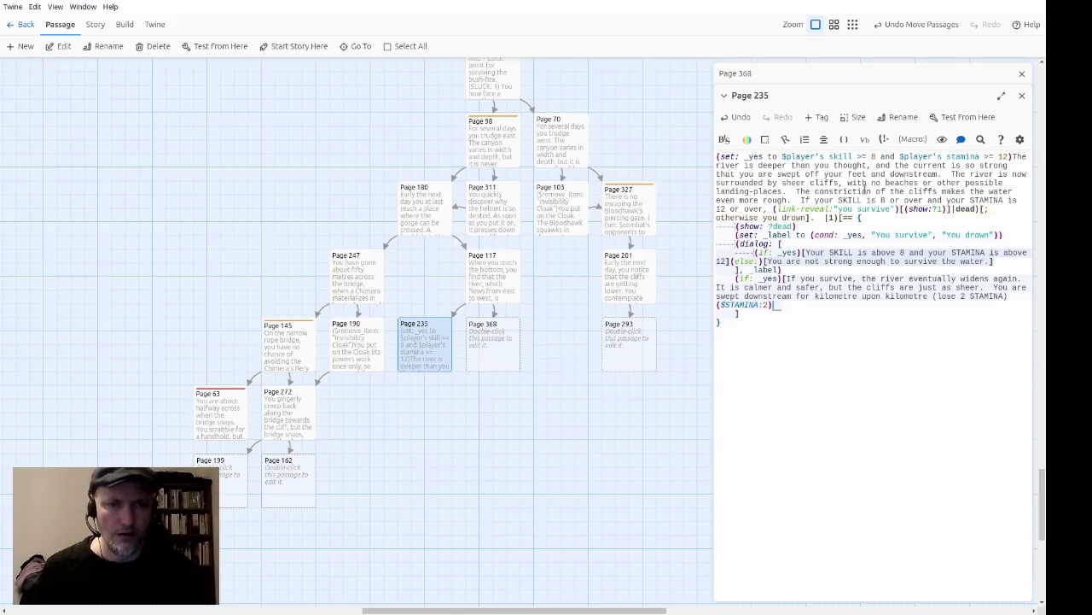
key("Left")
key("Left")
key("Left")
type("-")
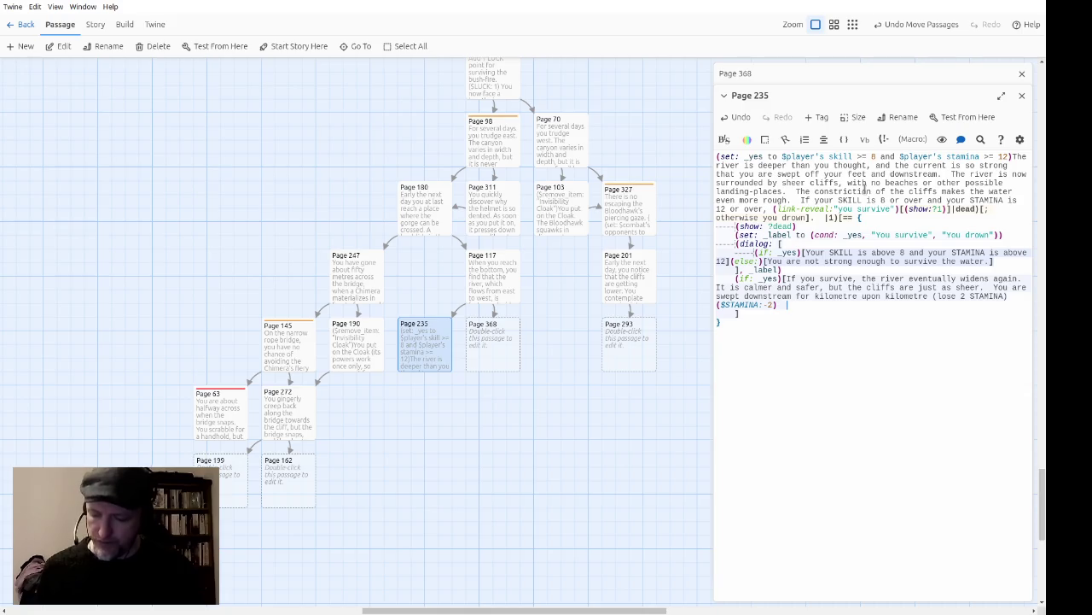
Add 'points' after 'lose 2 STAMINA' and the sentence about hauling yourself over a log
key("Left")
key("Left")
key("Left")
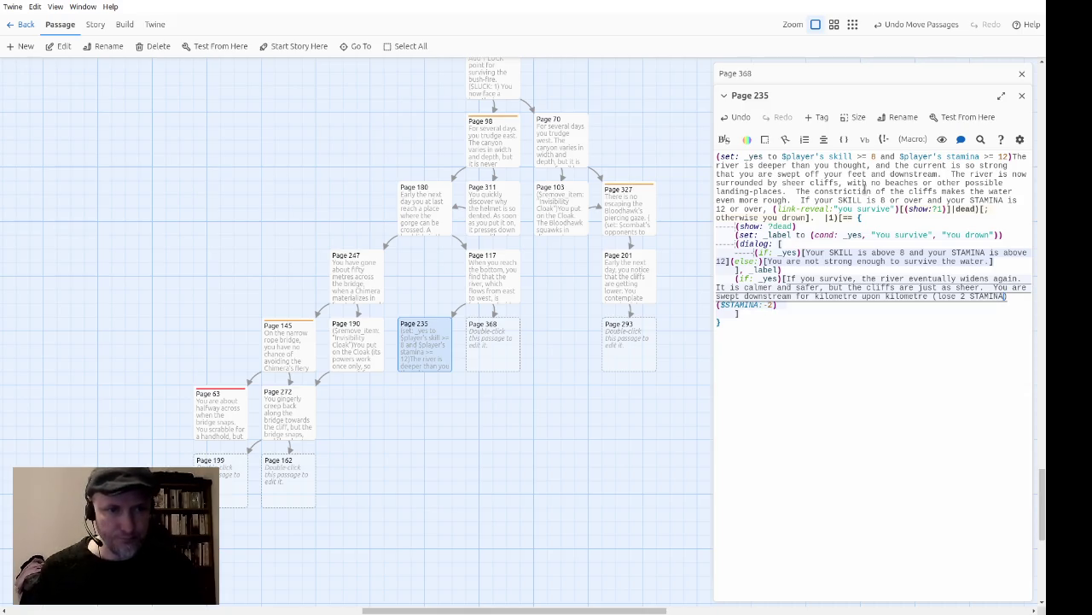
type("points).")
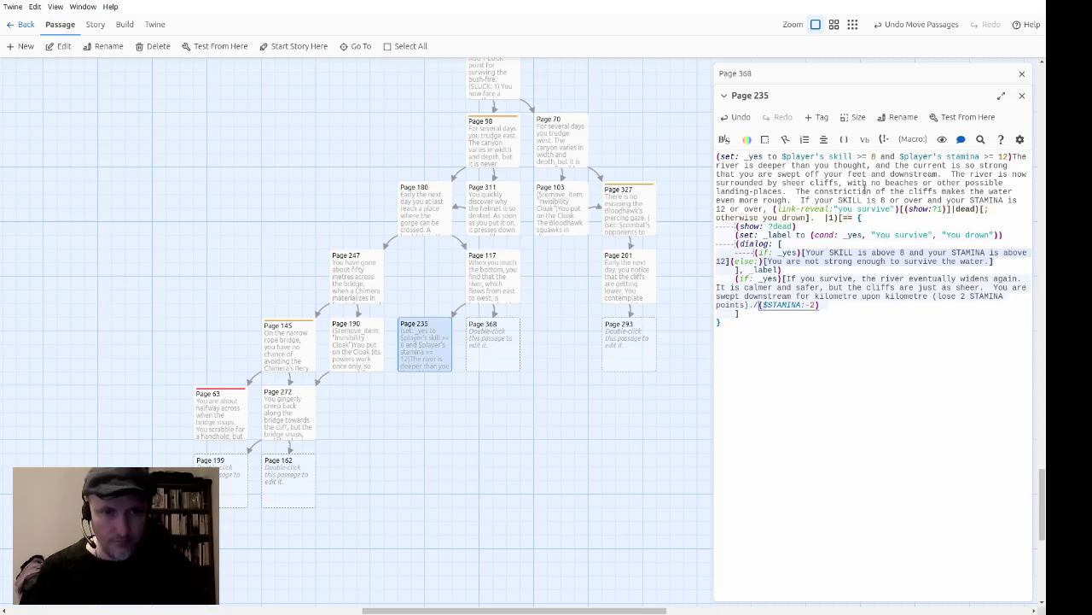
key("End")
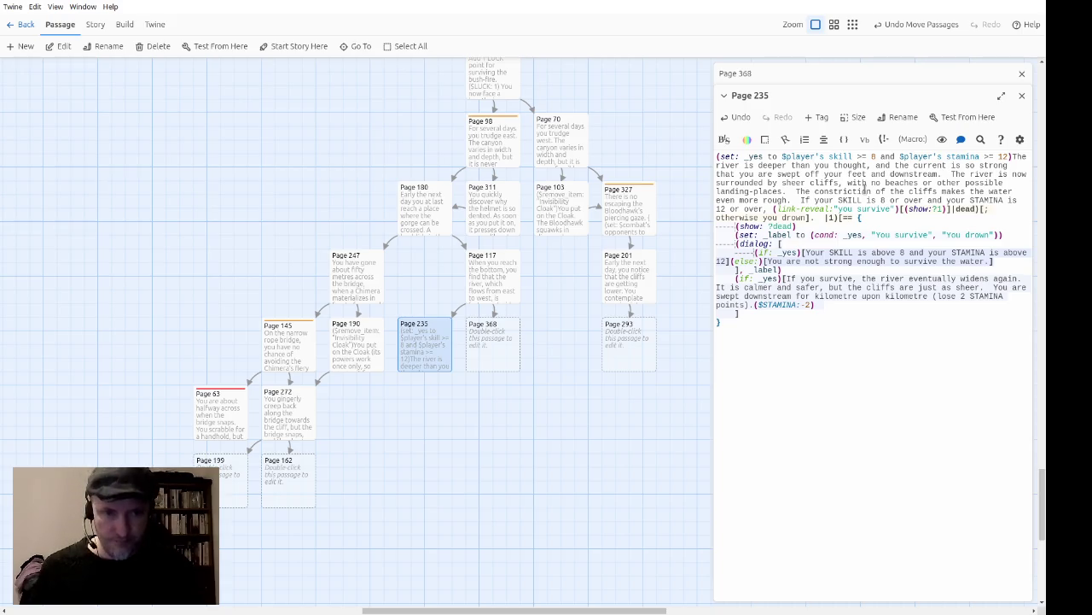
type("  However, yo")
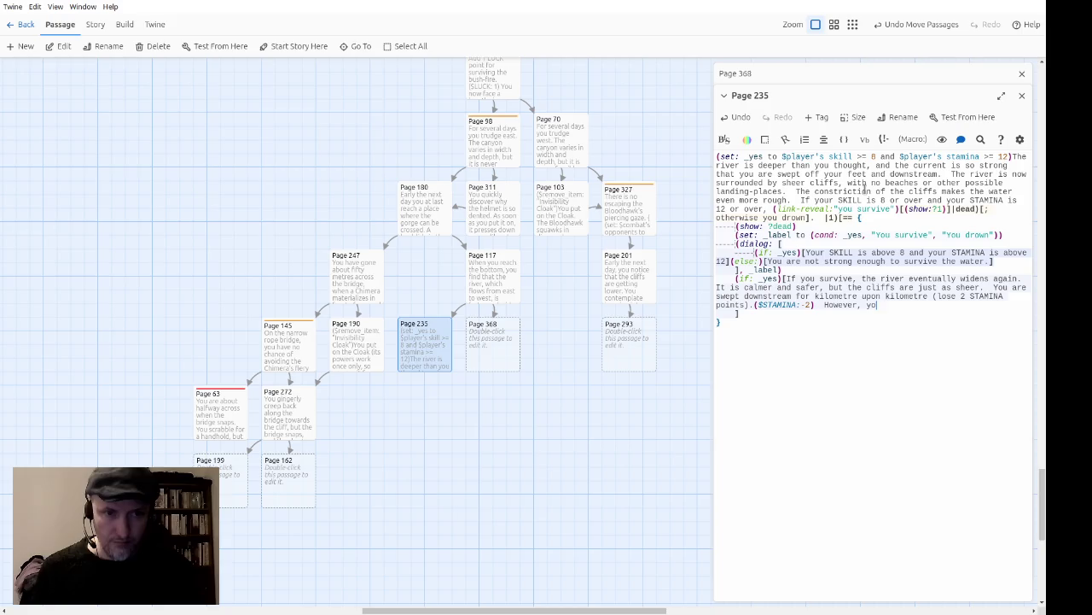
type("u are able to ")
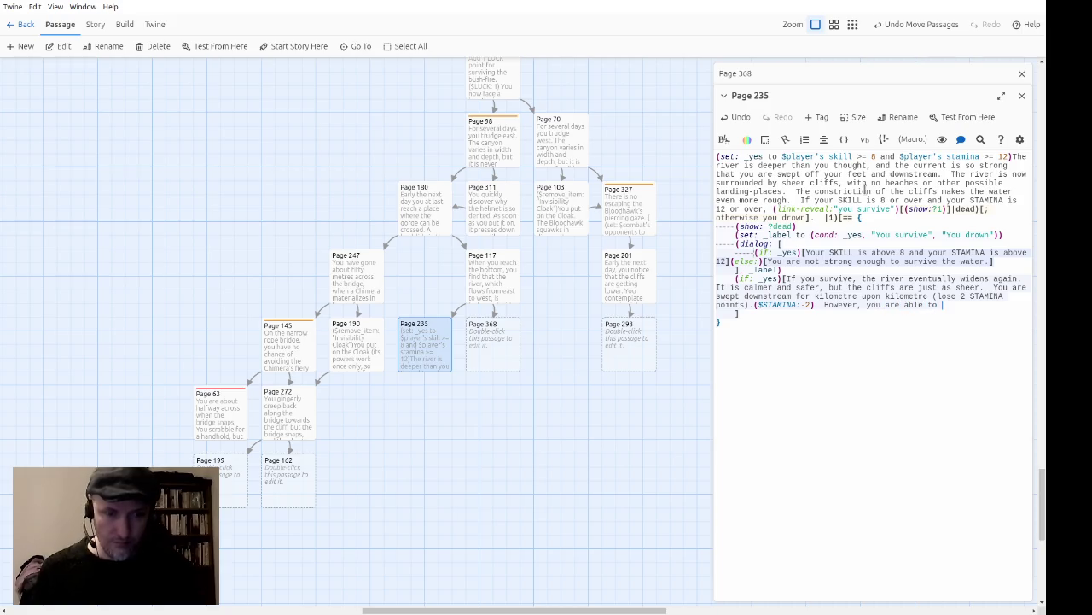
type("haul your")
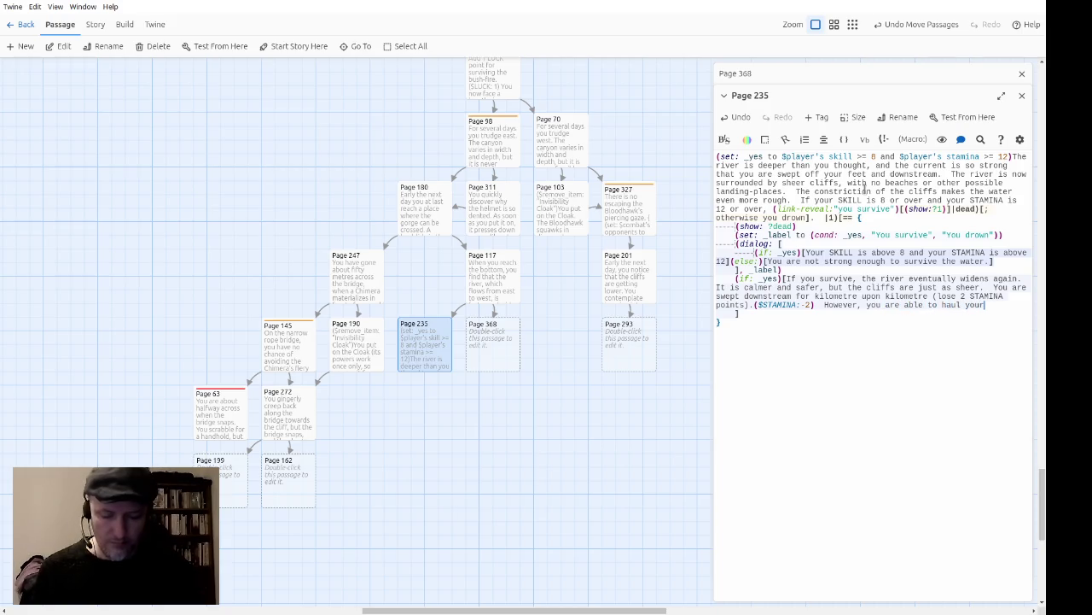
type("self over a log ")
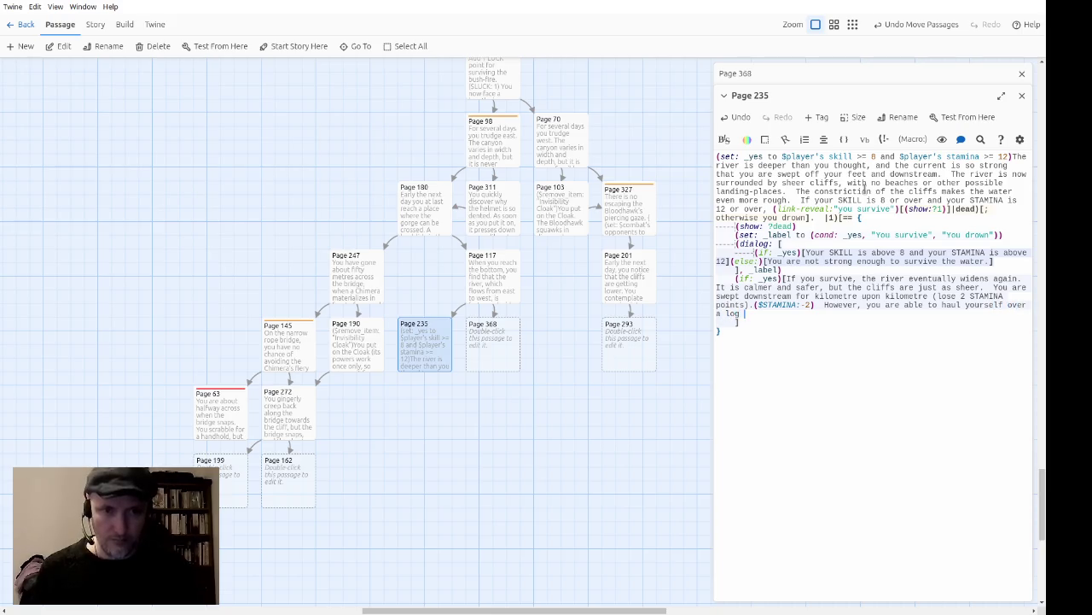
type(", which helps.")
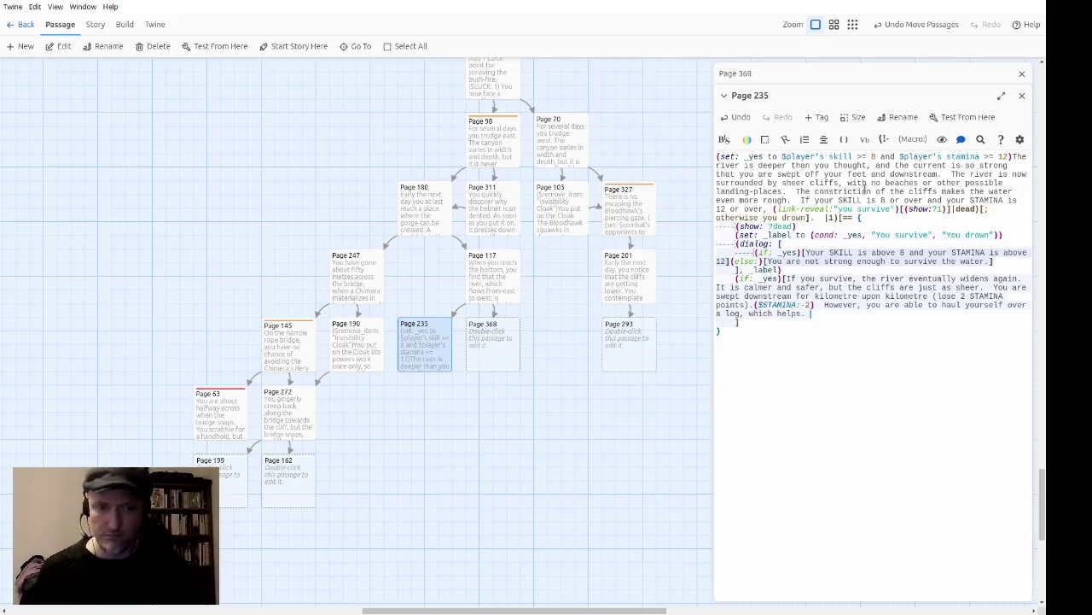
Add 'Day turns into night, and then day again.' with 'day again' linking to Page 38
type("Da")
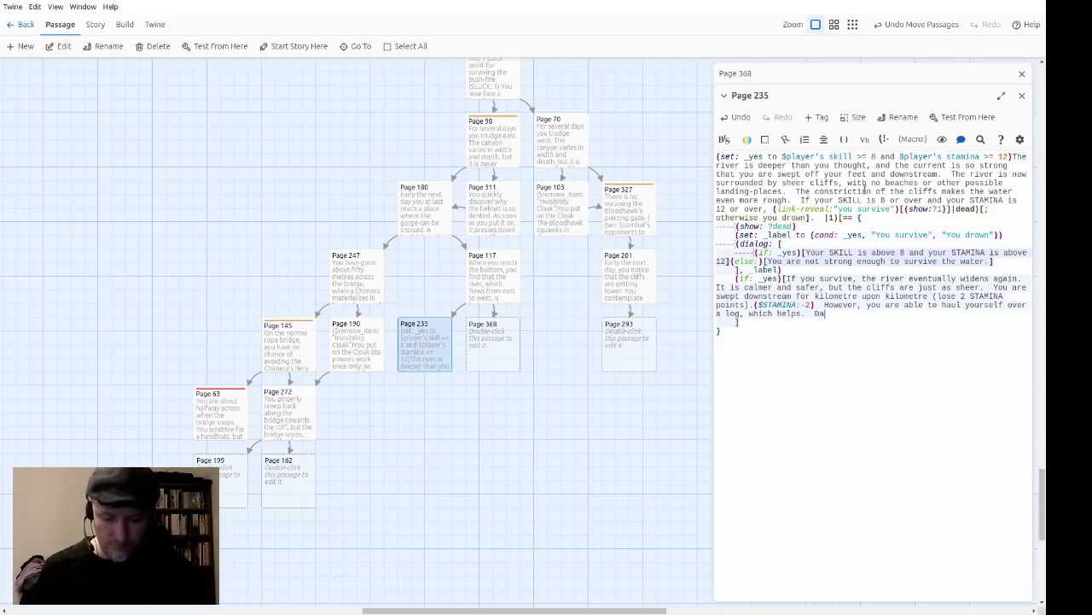
type("y turns into ")
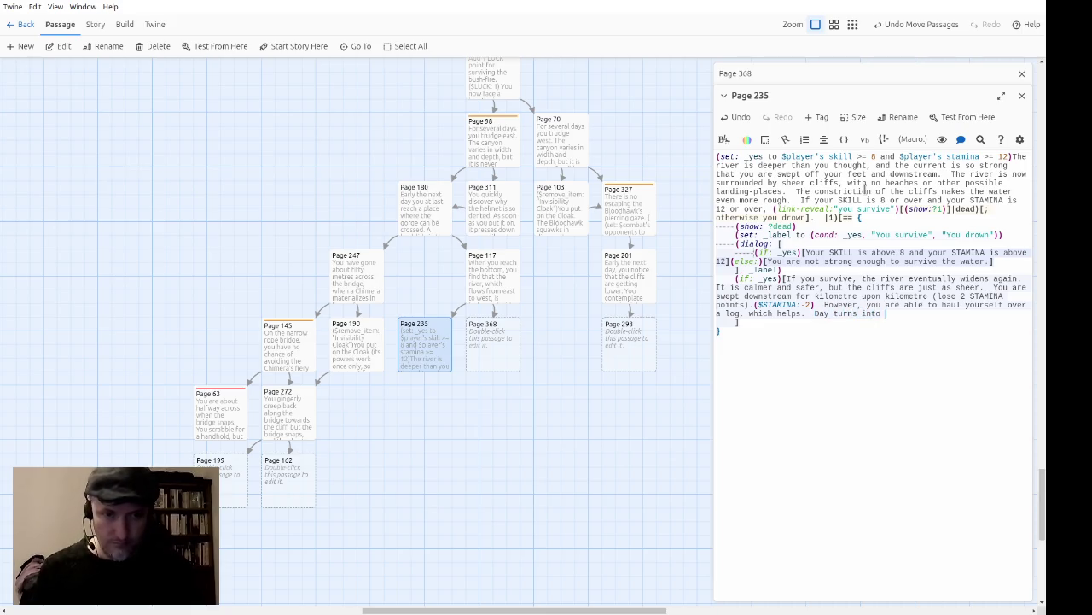
type("night, and then ")
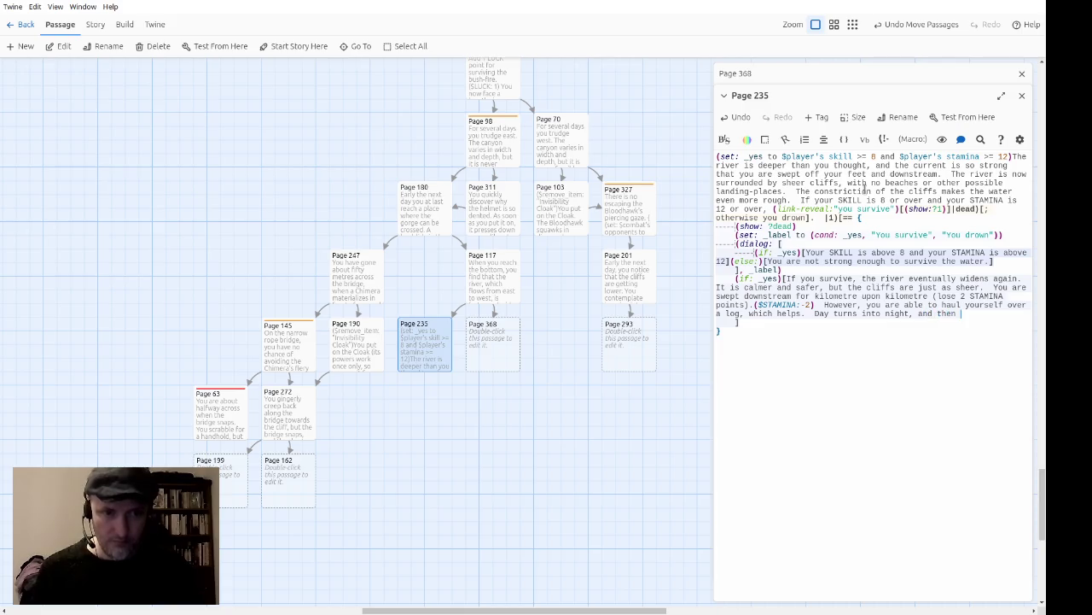
type("day aga")
type("in.")
key("ctrl+Left")
key("ctrl+Left")
type("[[")
key("BackSpace")
type("->Page 3")
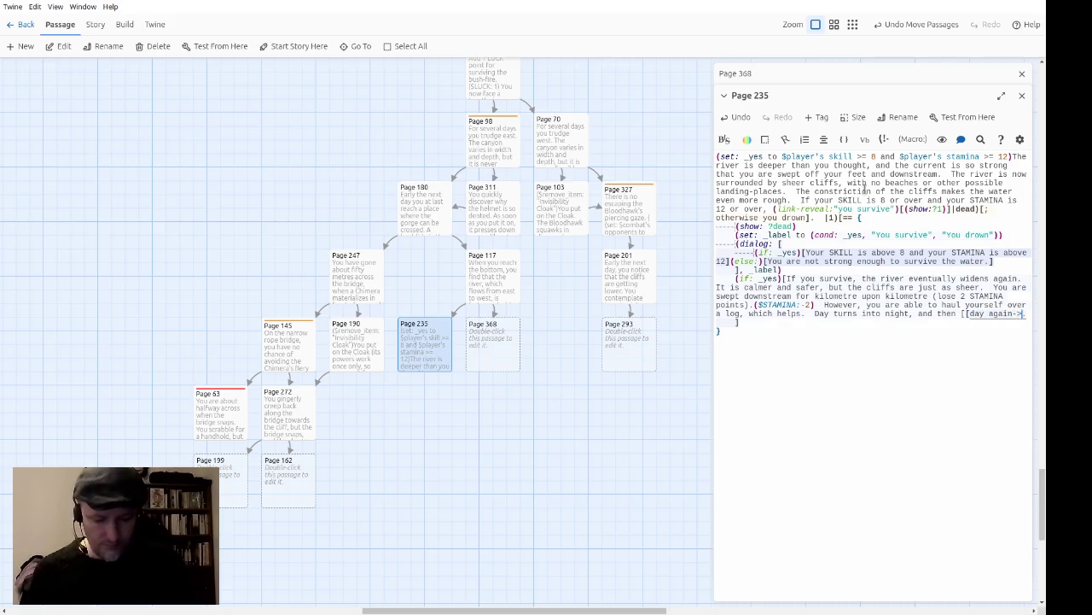
type("8]]")
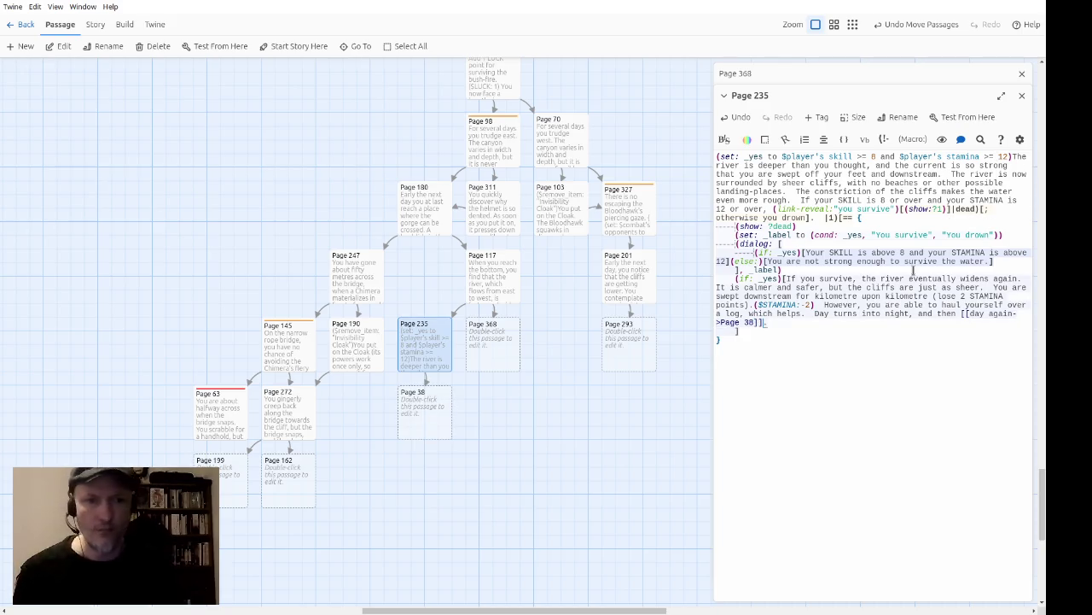
Close and reopen Page 235, then open the empty Page 368 passage for editing
left_click(1021, 96)
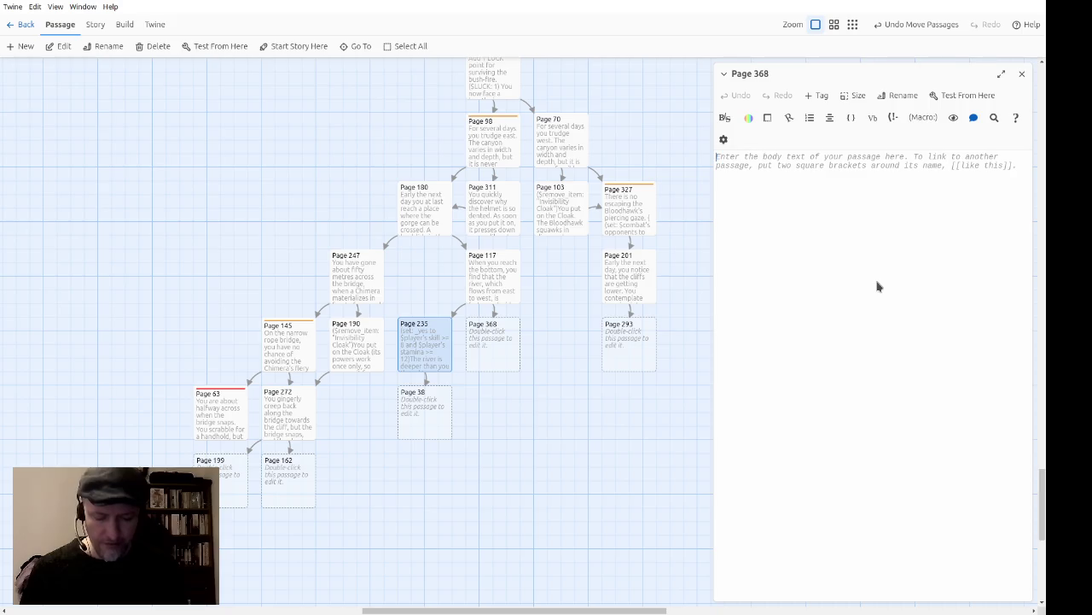
left_click(503, 345)
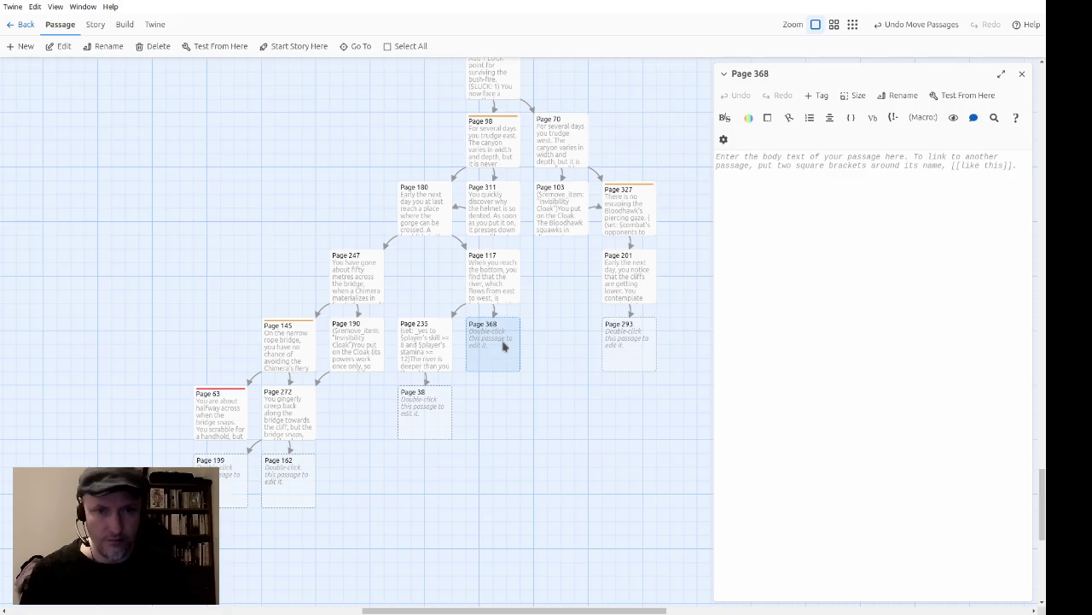
double_click(427, 349)
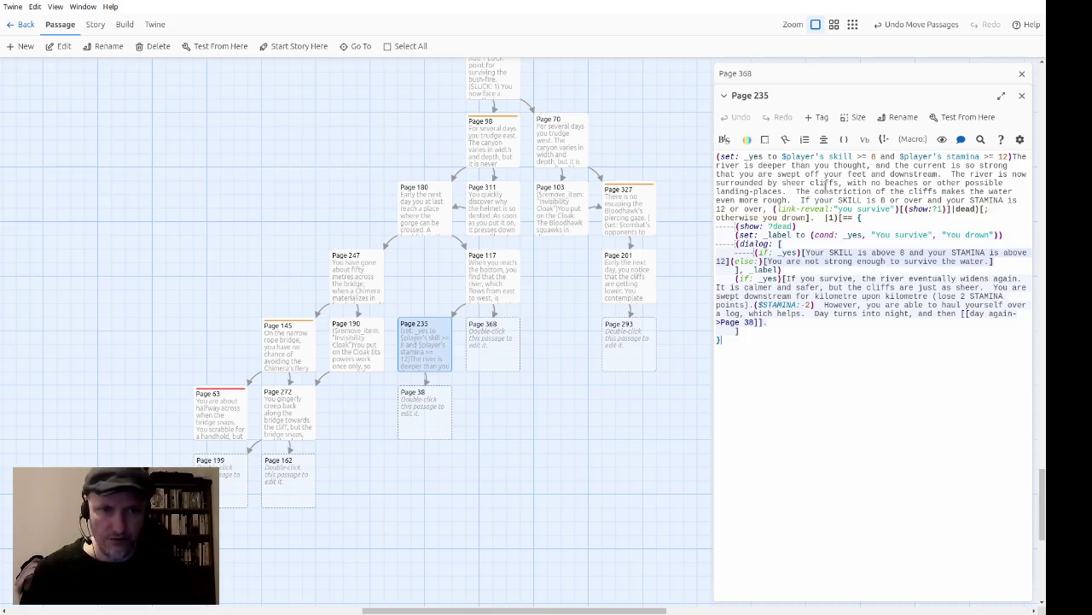
double_click(492, 360)
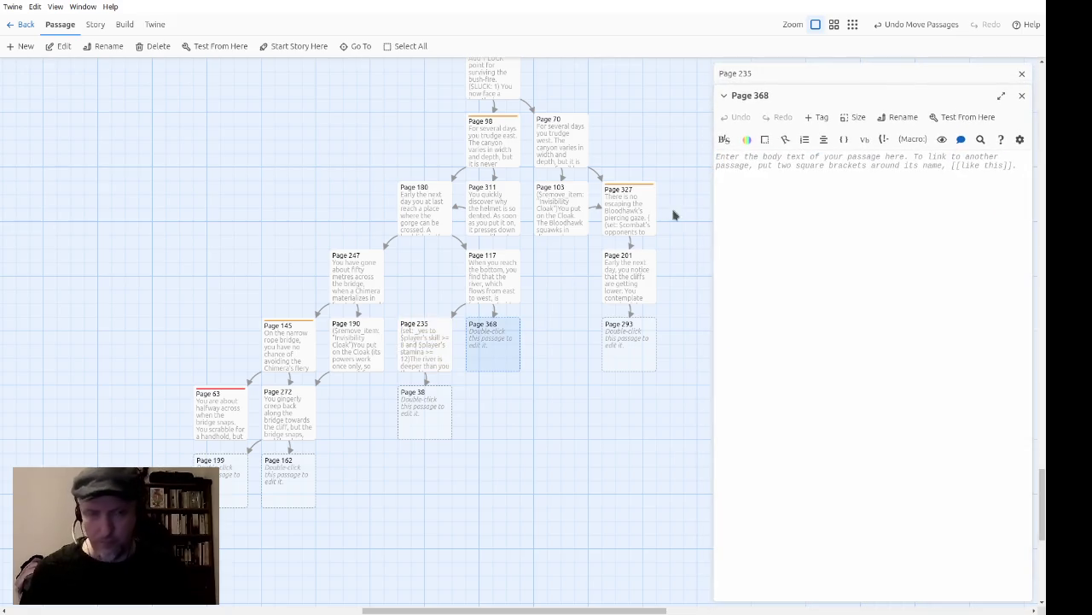
left_click(498, 285)
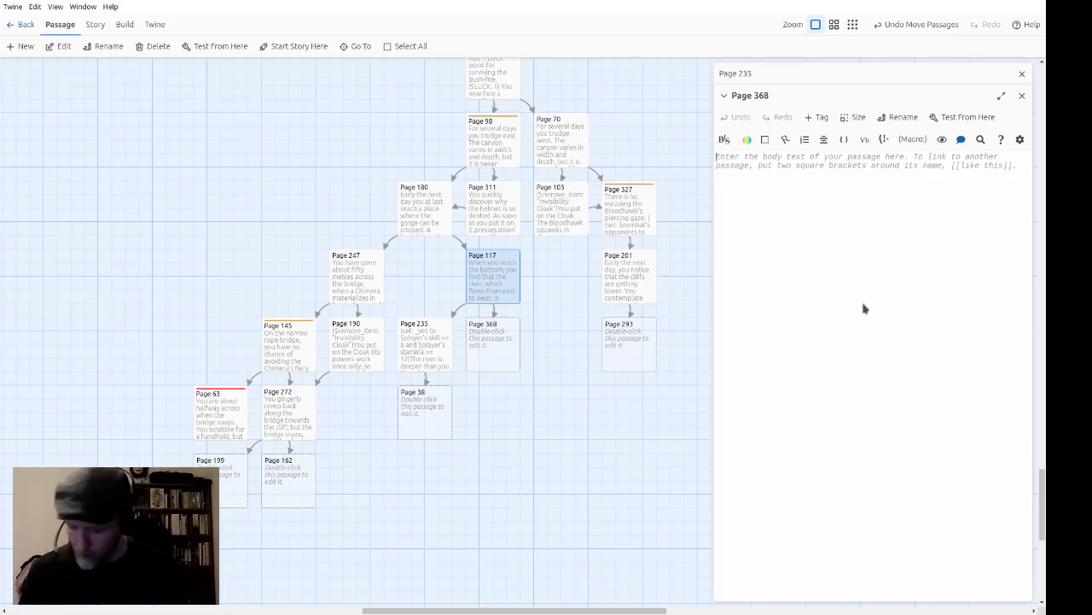
Write Page 368's opening: launching into the river and being swept downstream between sheer cliffs
type("You launch yourself into the river")
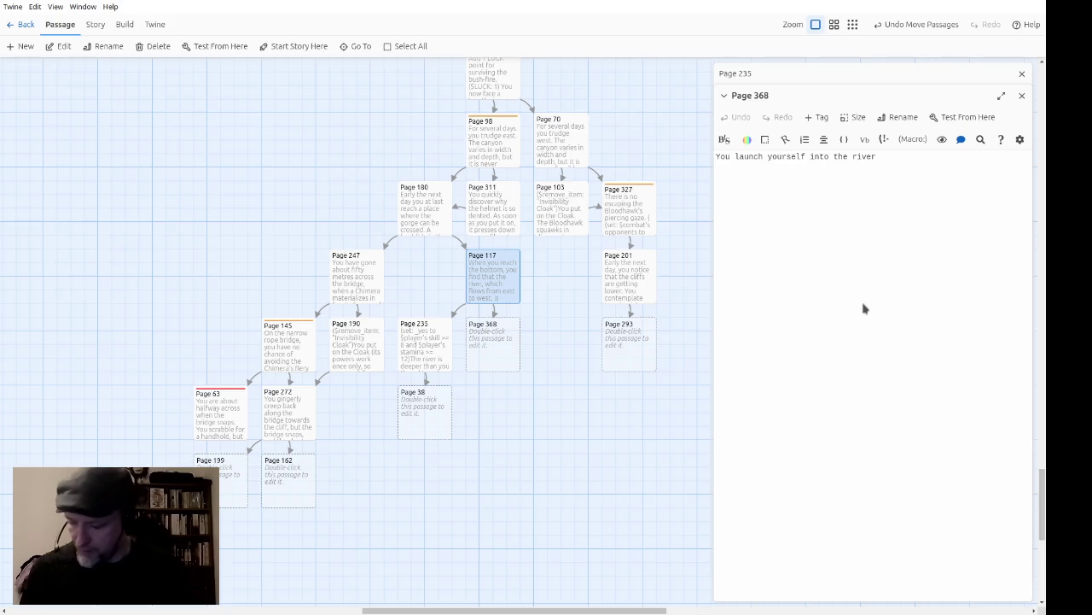
type(" The force on")
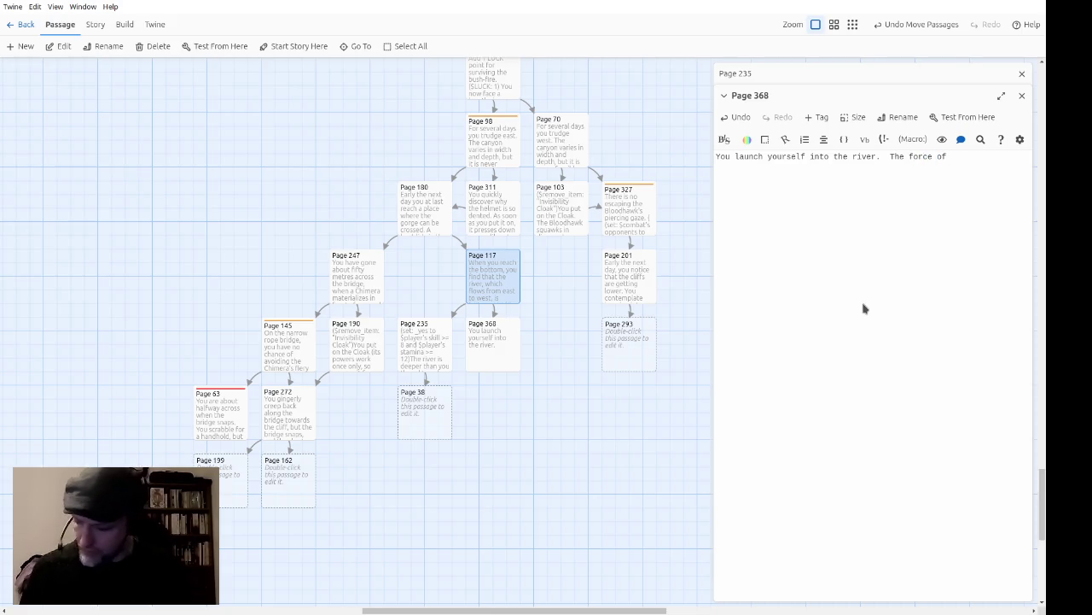
type(" t")
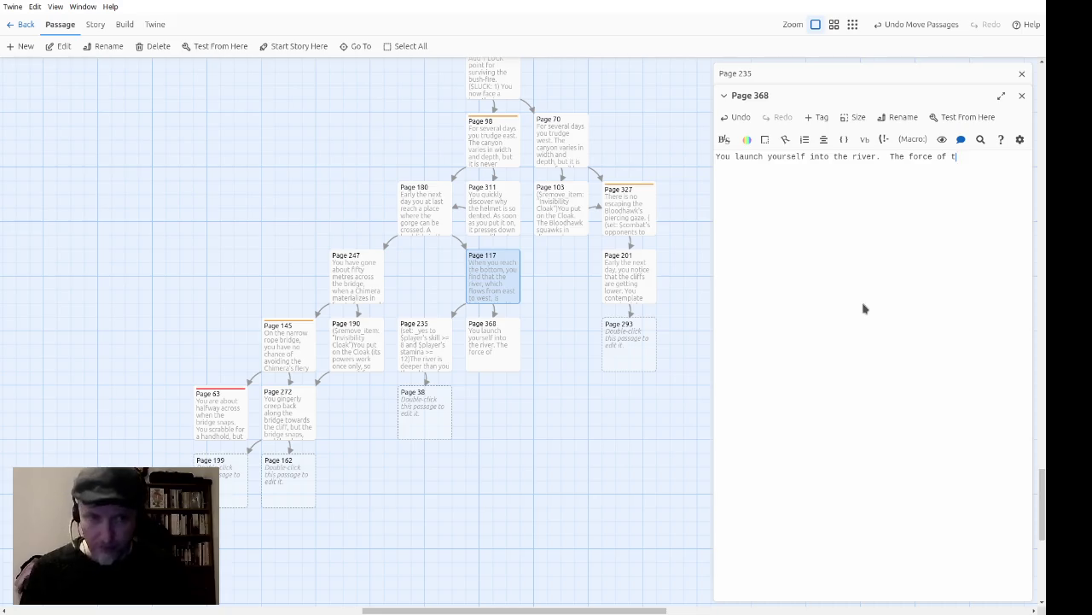
type("he current immediately ")
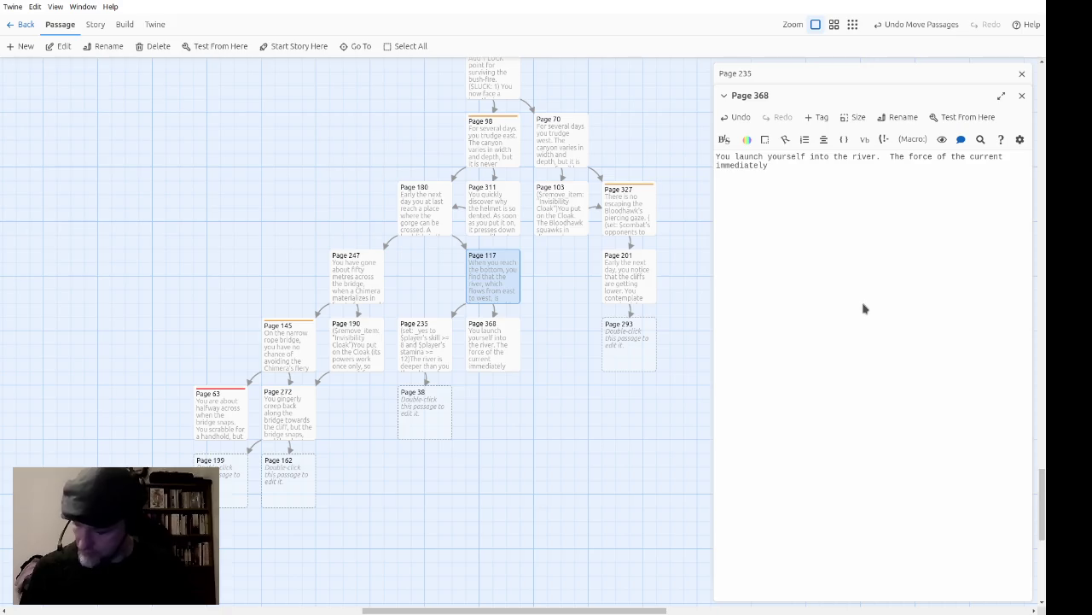
type("swe")
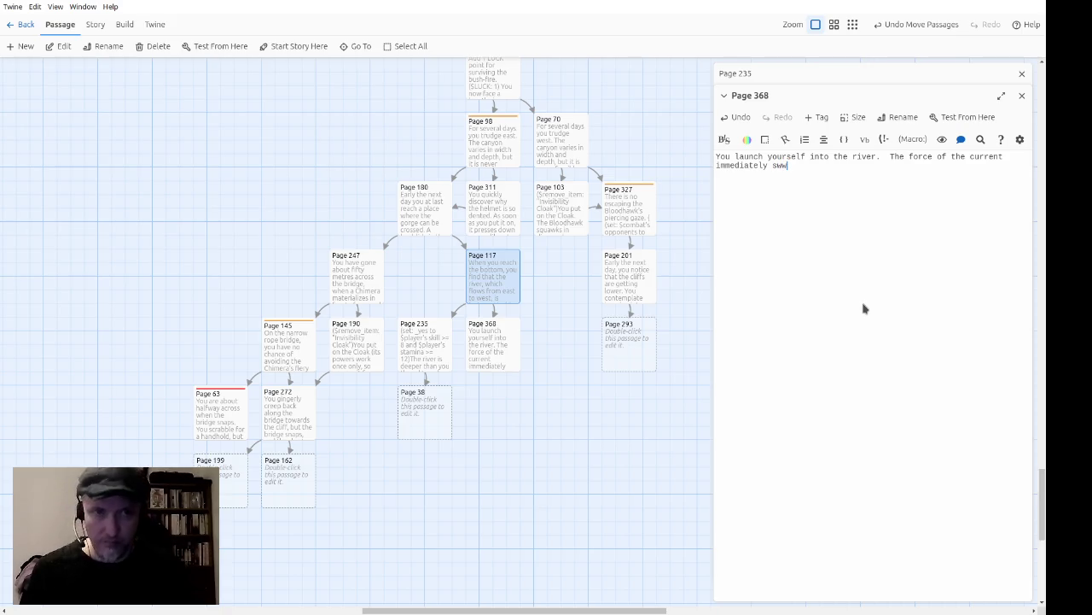
type("eps")
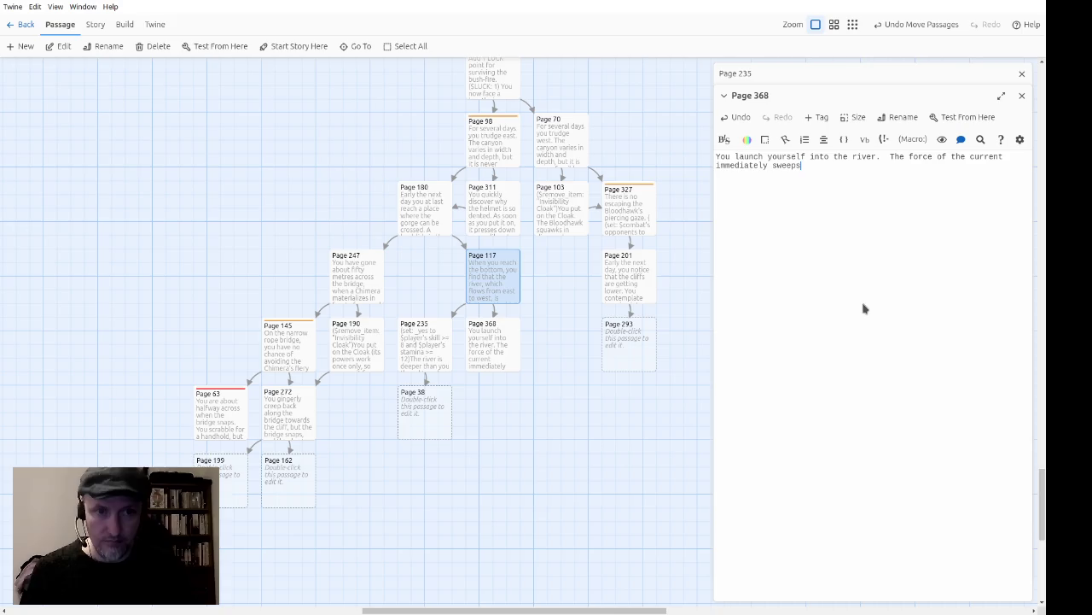
type(" you downstream")
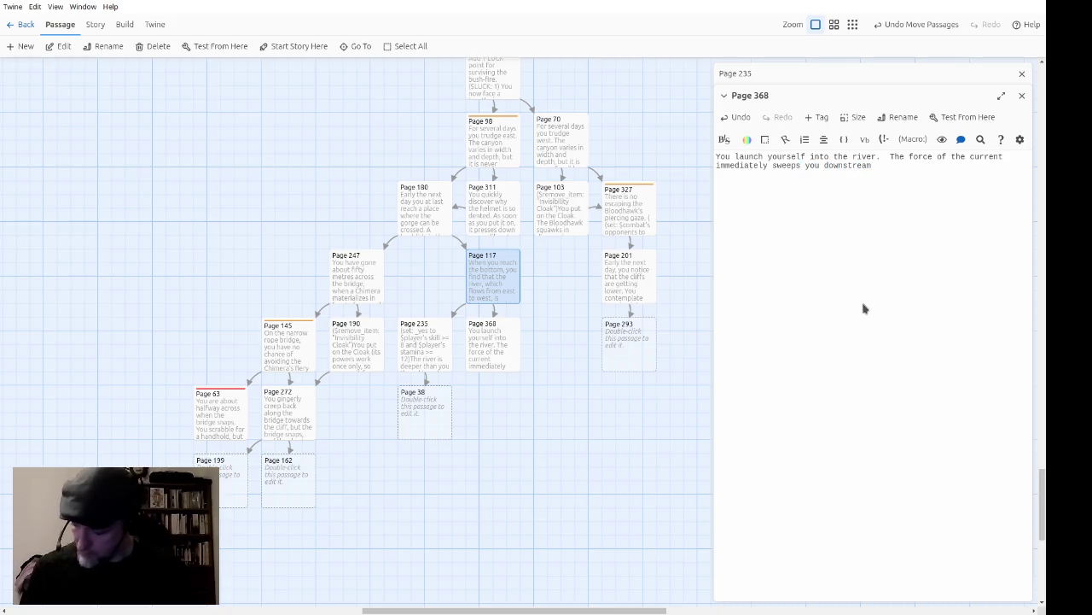
type(", w")
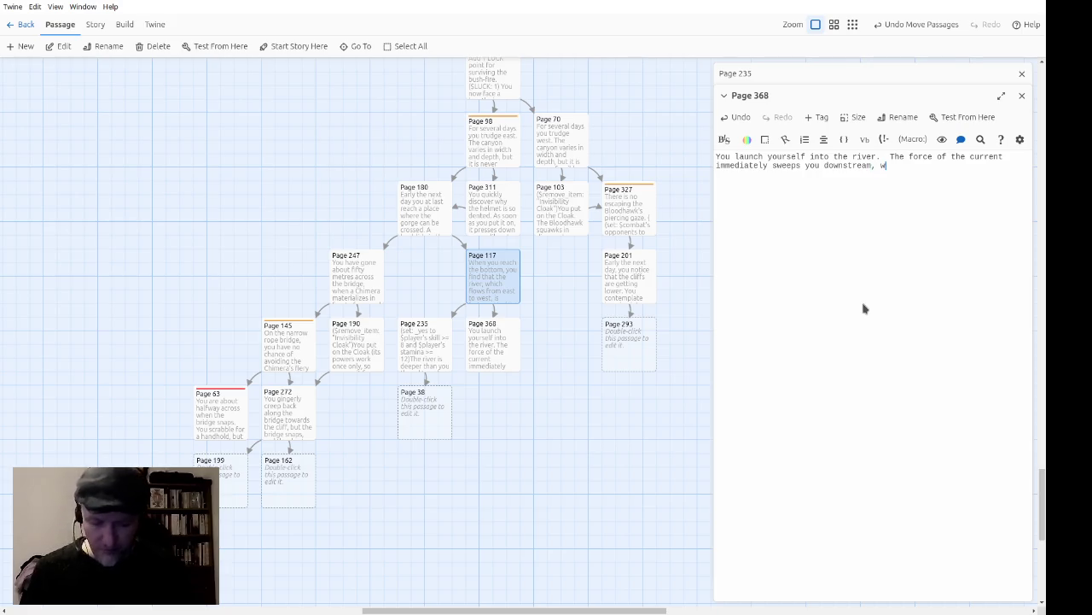
type("ell out of the wa")
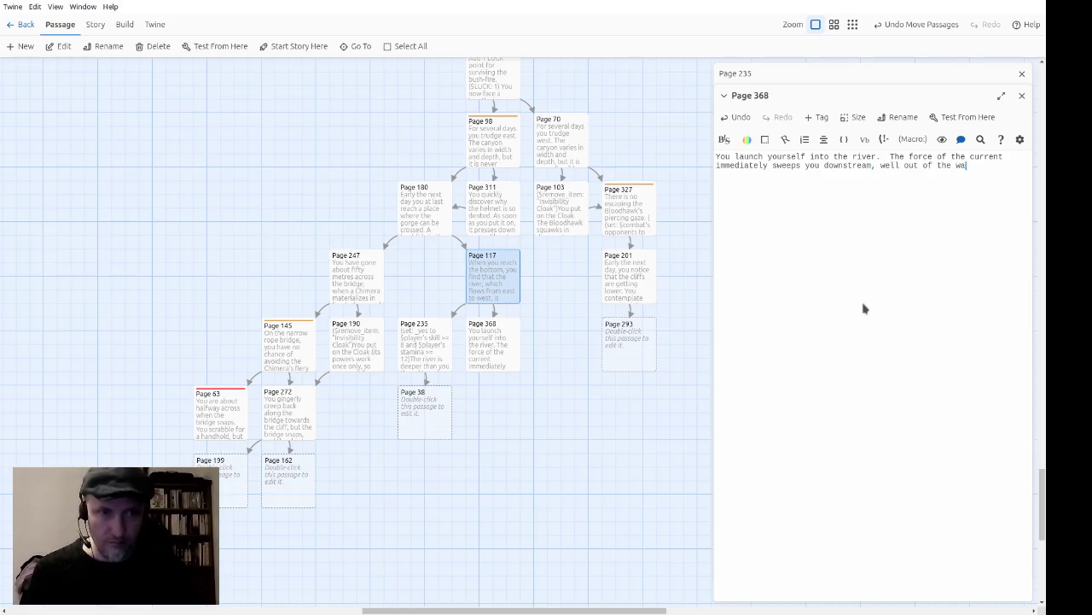
type("y of the beach.")
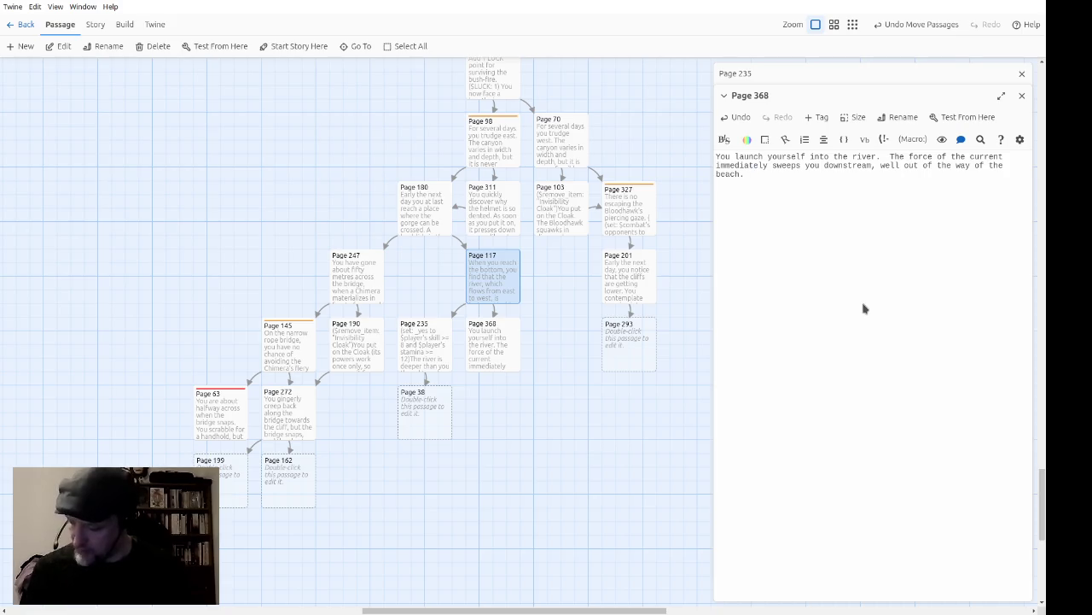
type("  The sheer ")
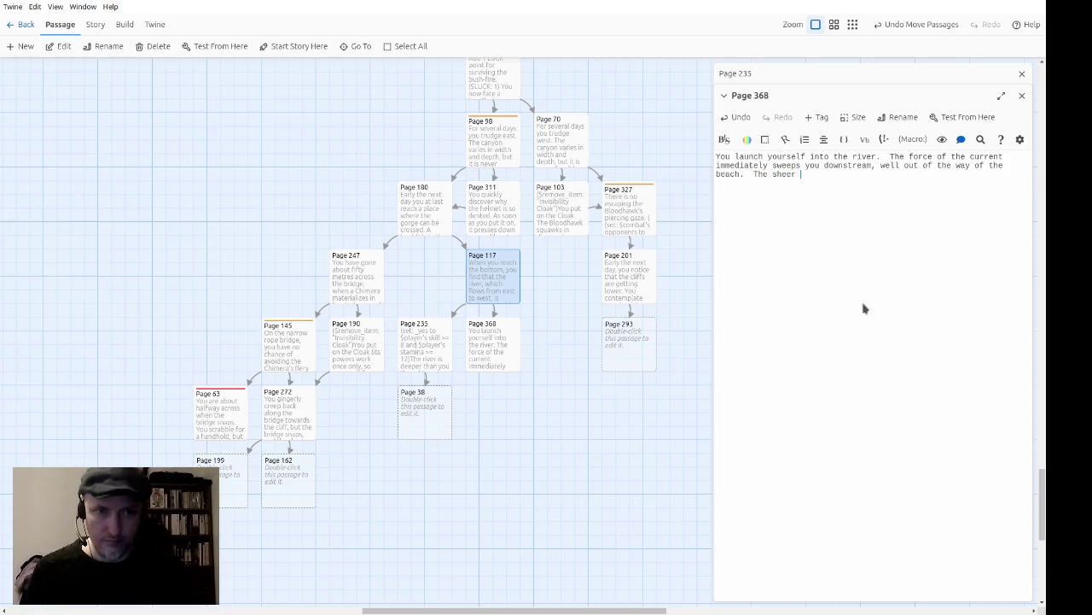
type("cliffs now p")
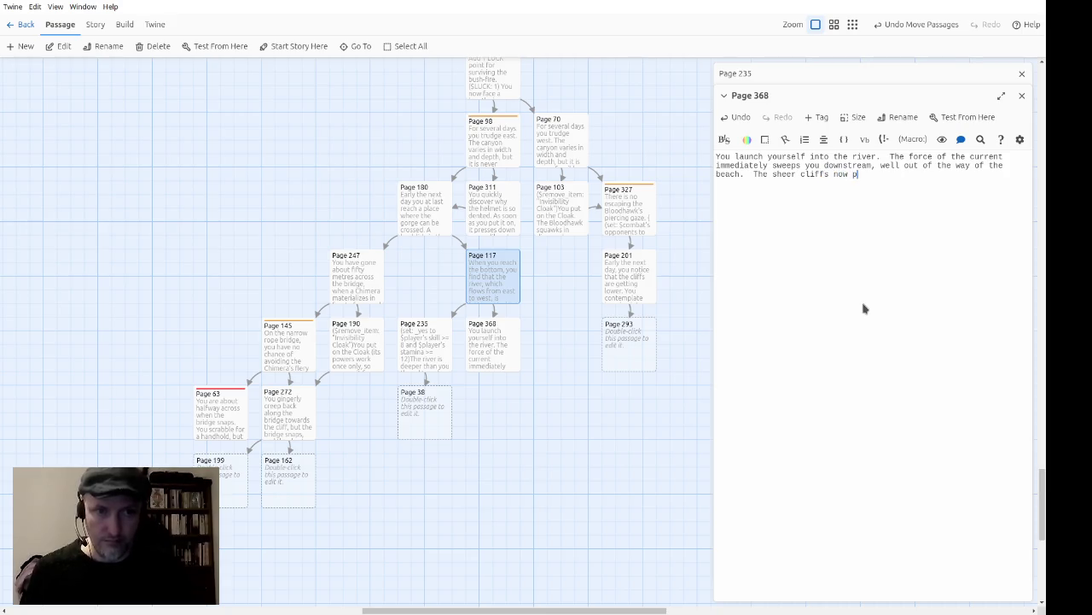
type("ressin on ")
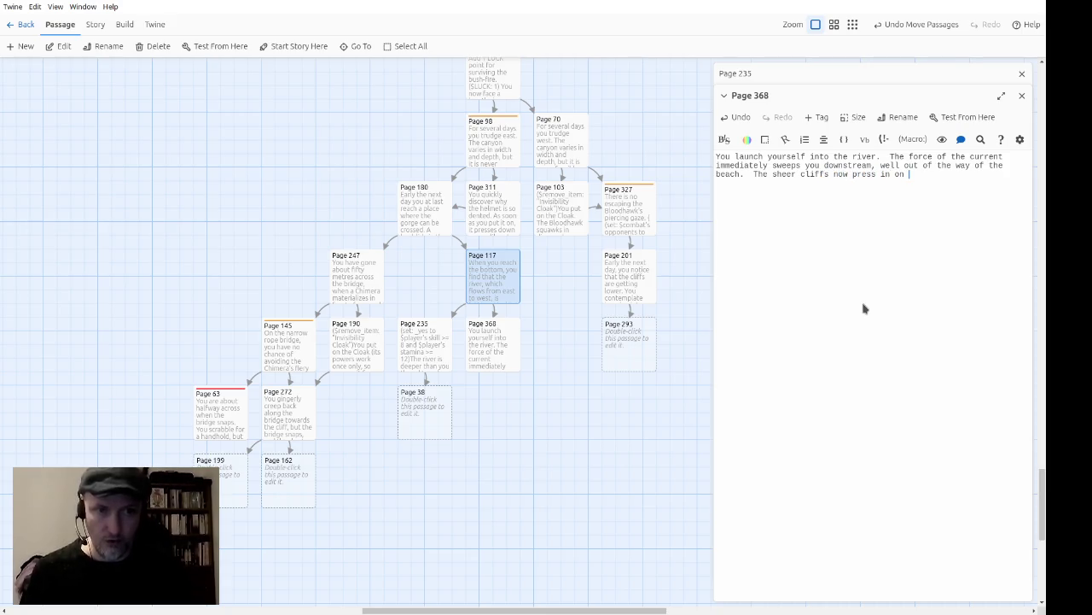
type("either side ")
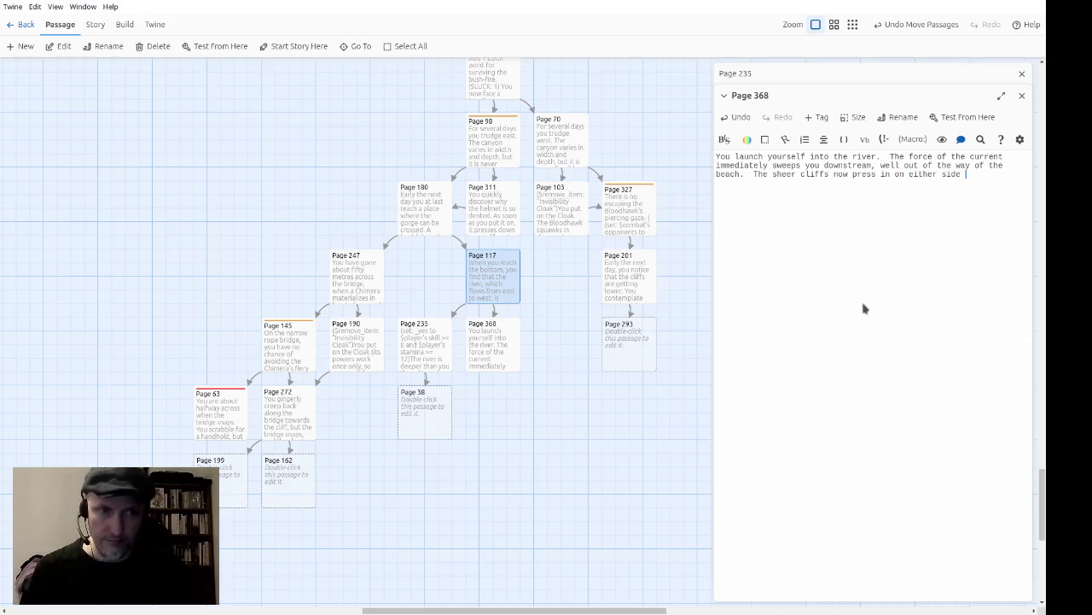
type("of the river, and ")
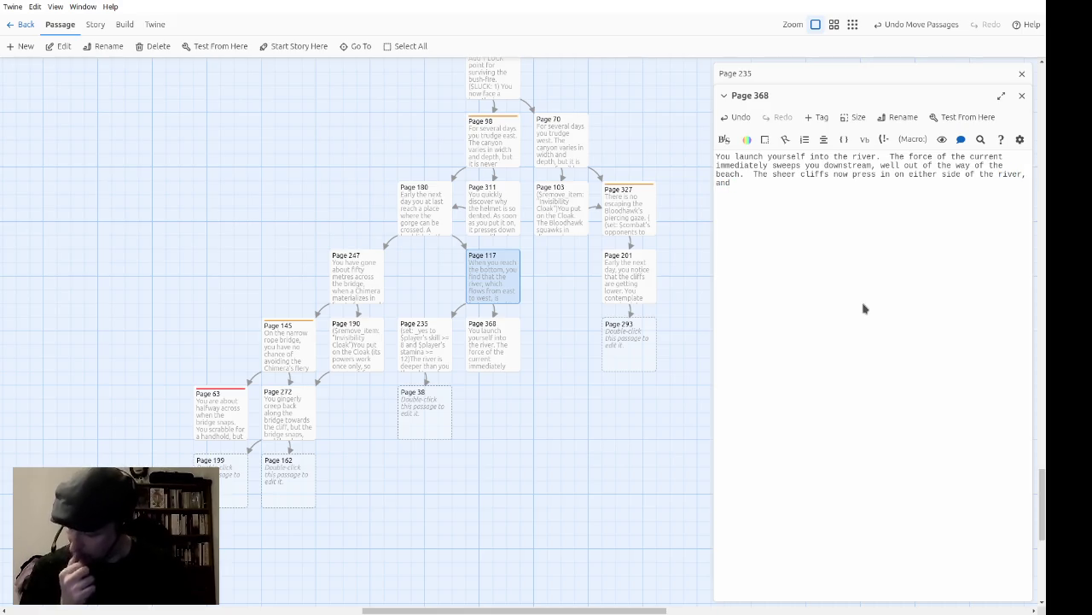
type("t")
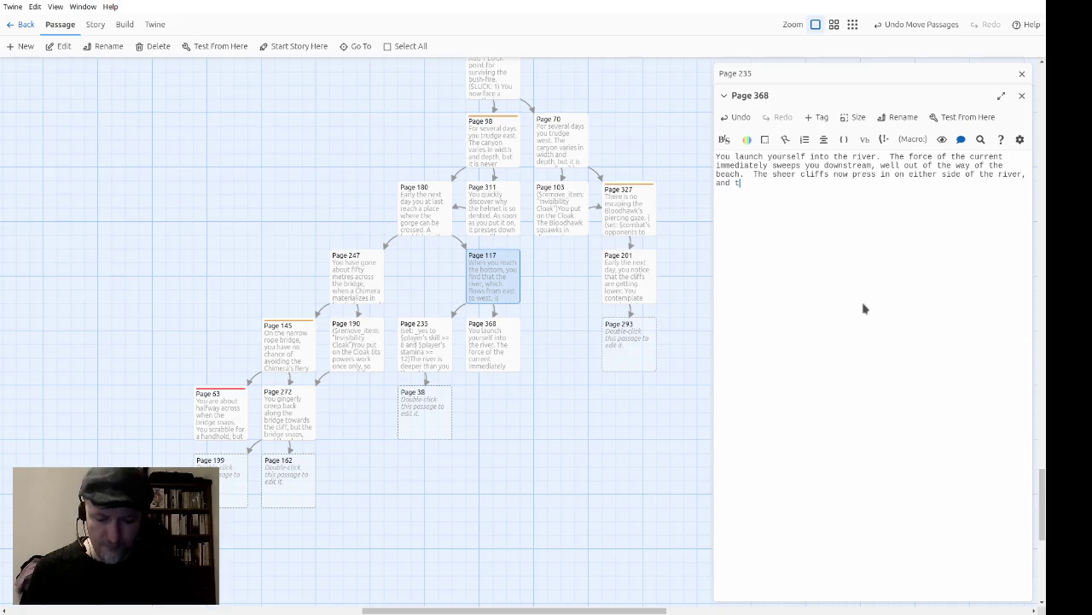
type("he water becom")
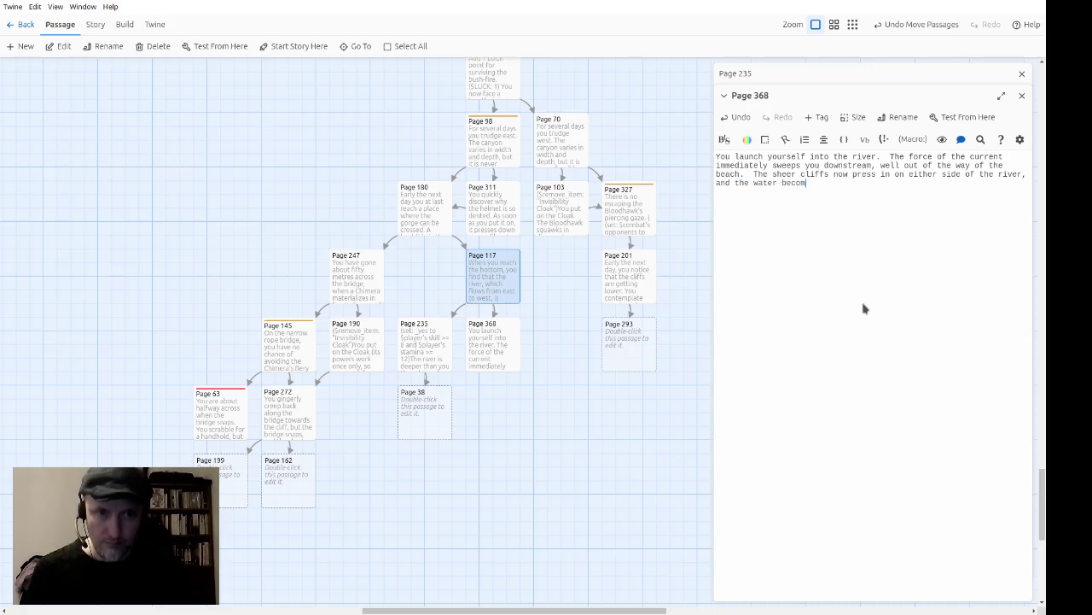
type("es even more rough.")
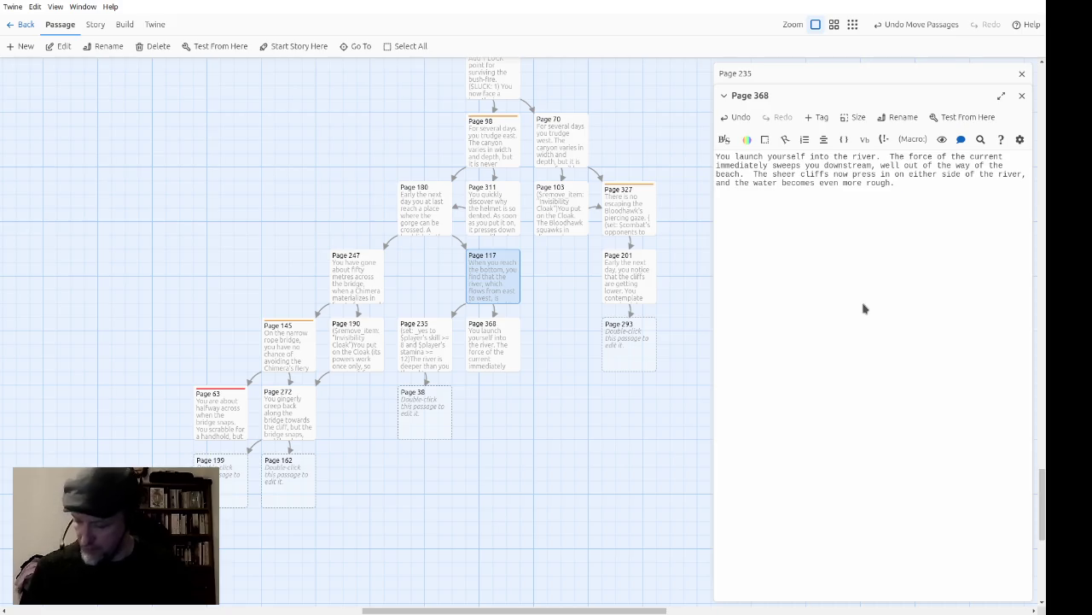
type("There ar")
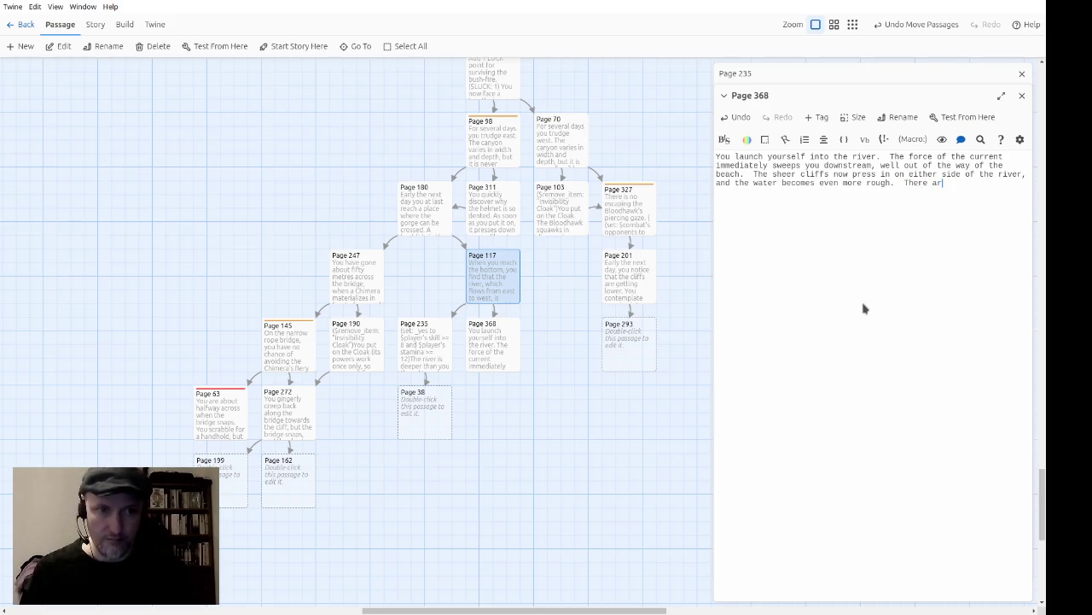
type("e no beaches")
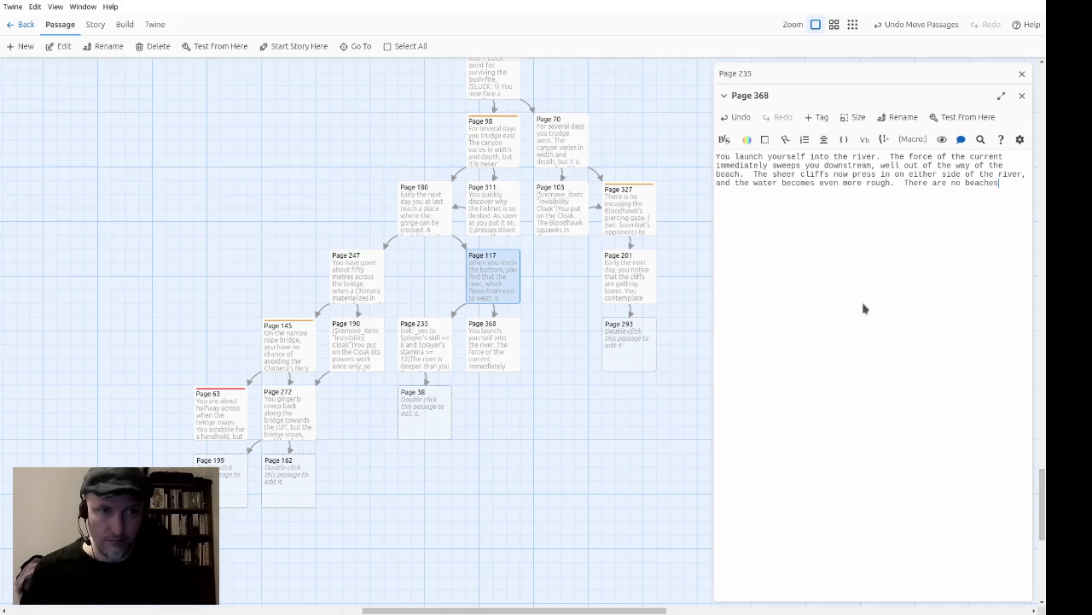
type(" or other ps")
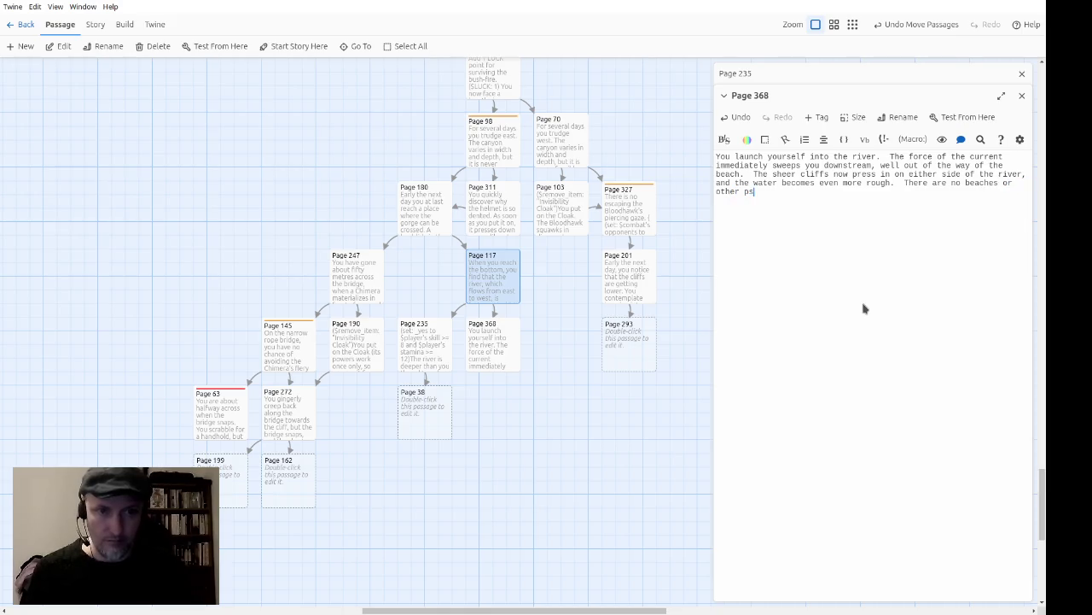
key("BackSpace")
type("ossible lan")
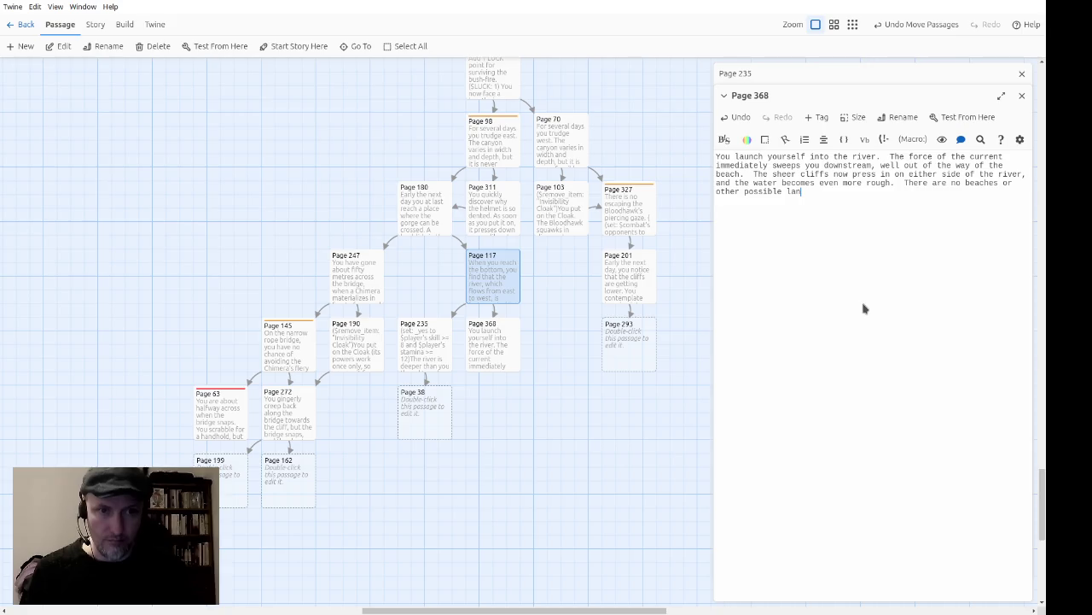
type("ding-places.")
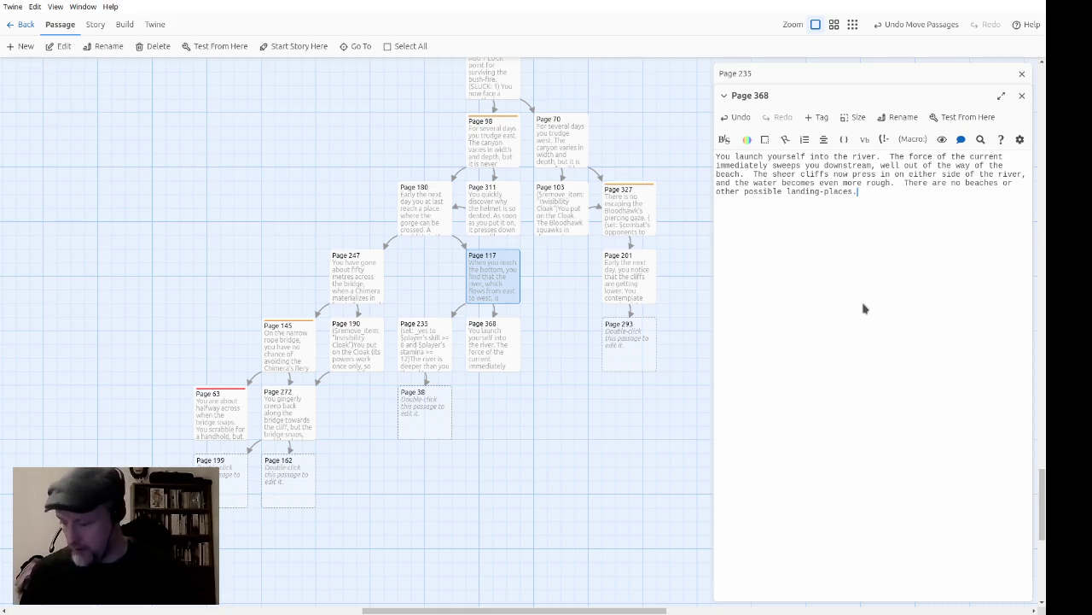
Add 'However, you manage to cling on to your log… kilometre upon kilometre' and reopen Page 235
type("Hoeever, yo")
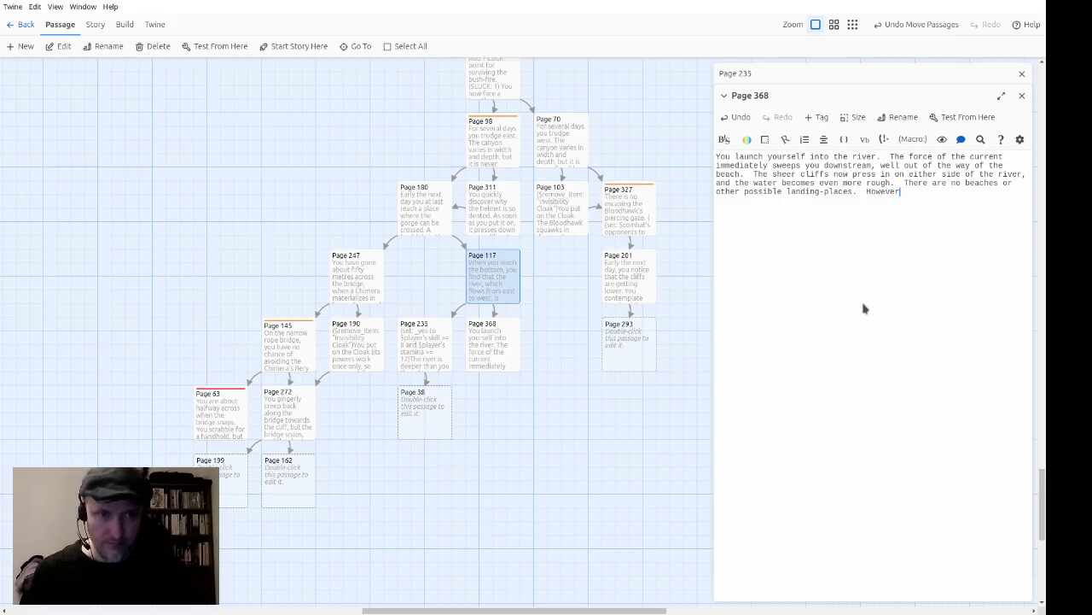
type("manage")
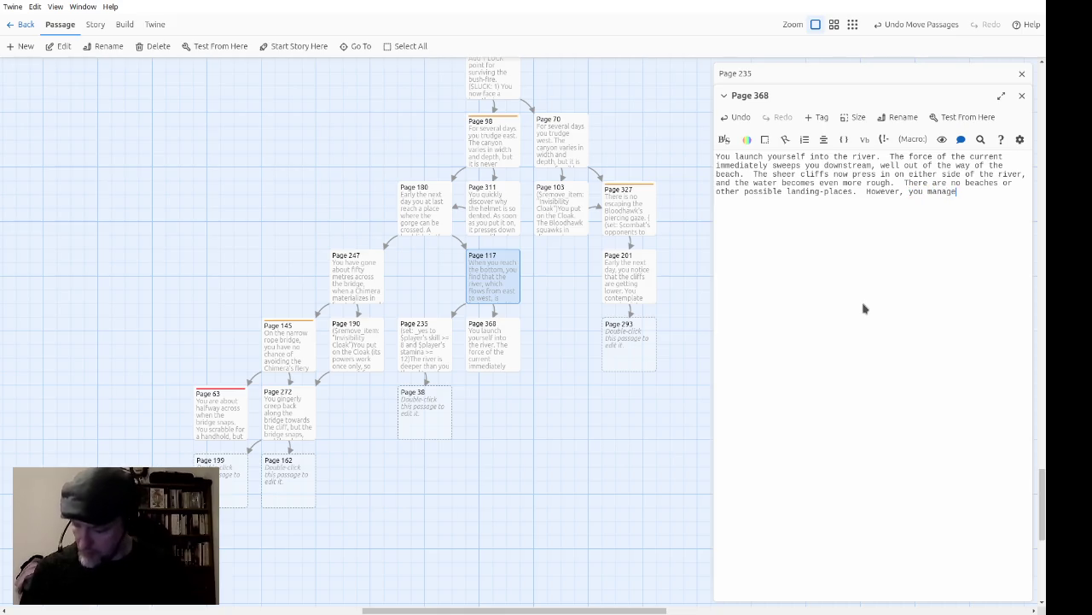
type("top ")
type("cling on yo")
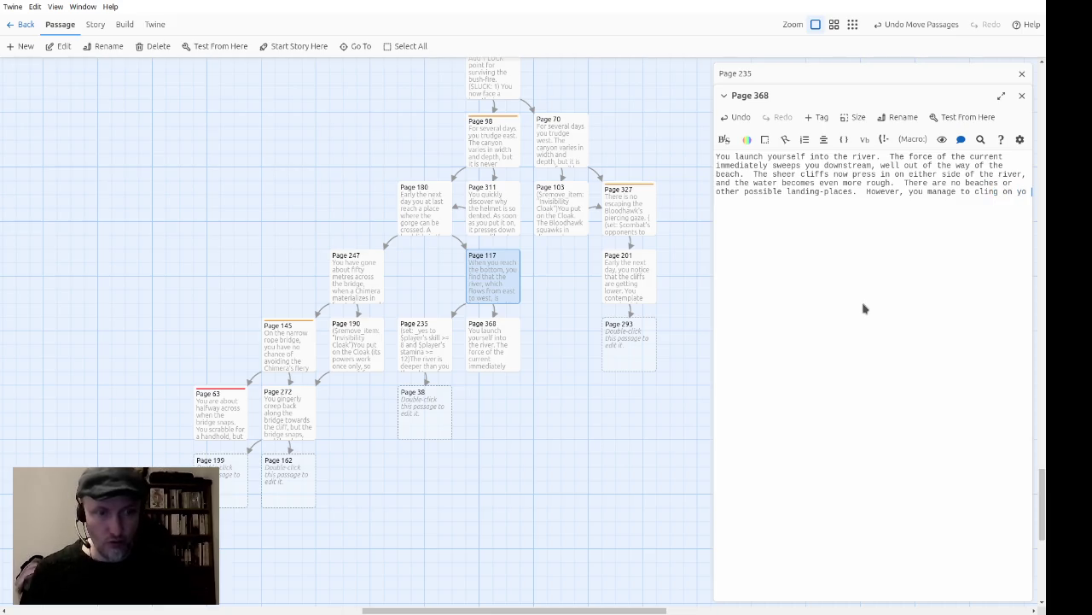
key("BackSpace")
type("to your log, ")
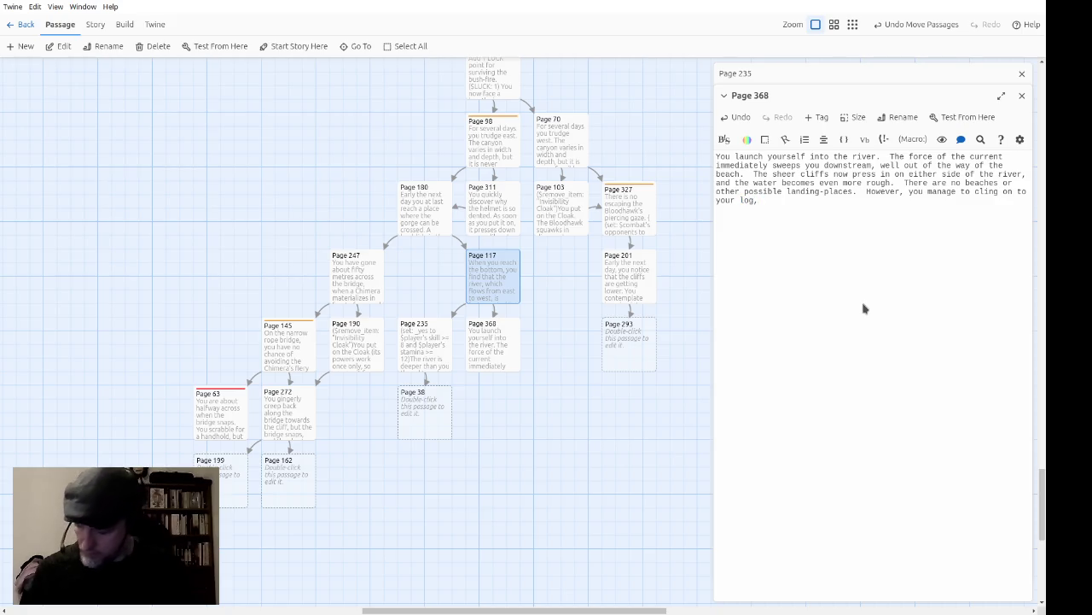
type("as you ")
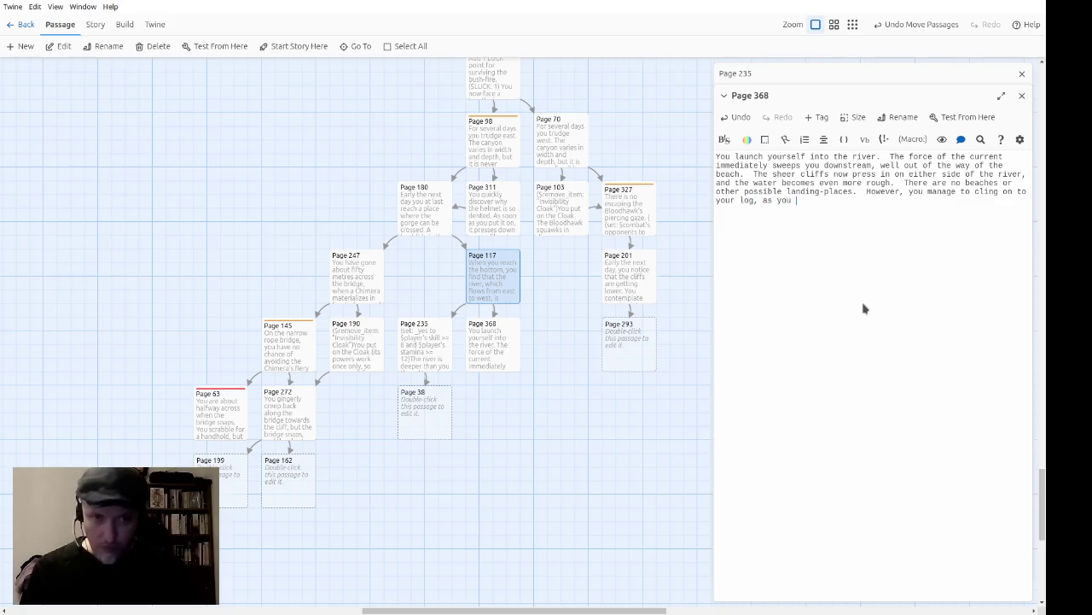
type("are swe")
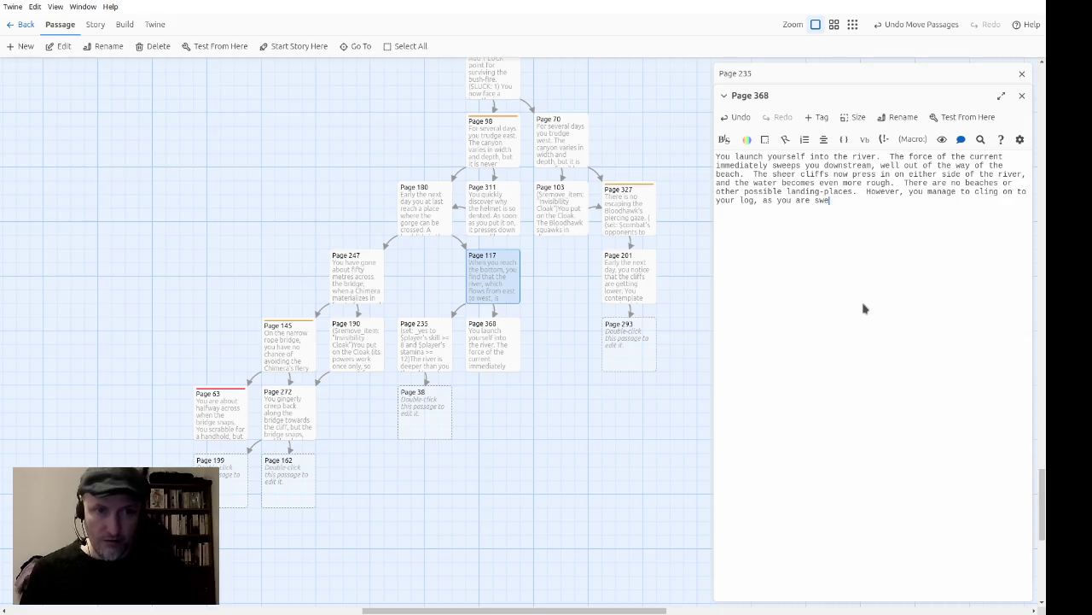
type("pt along for ")
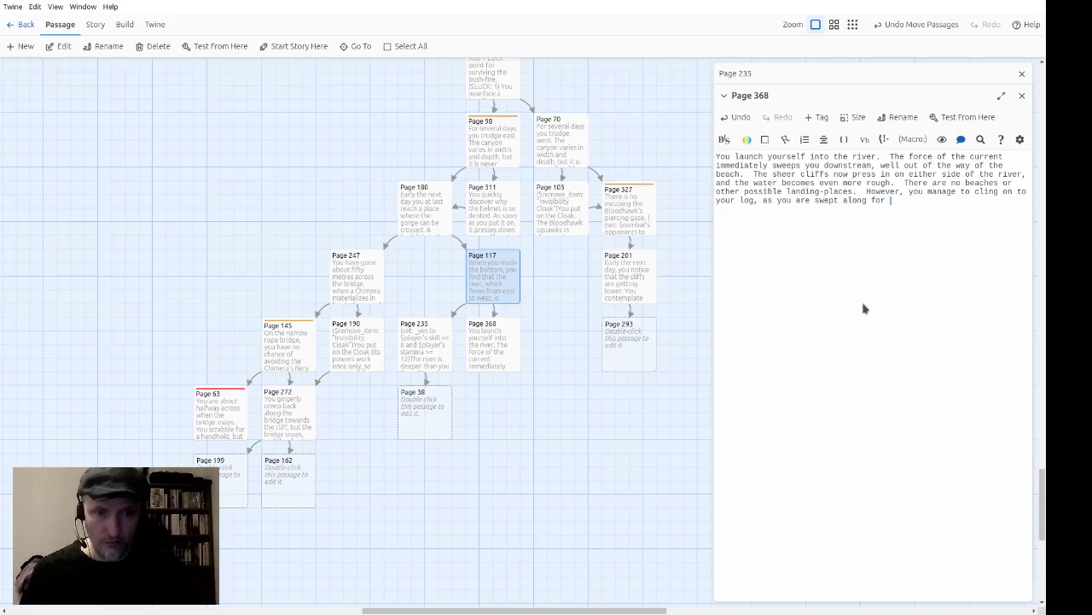
type("kilometr")
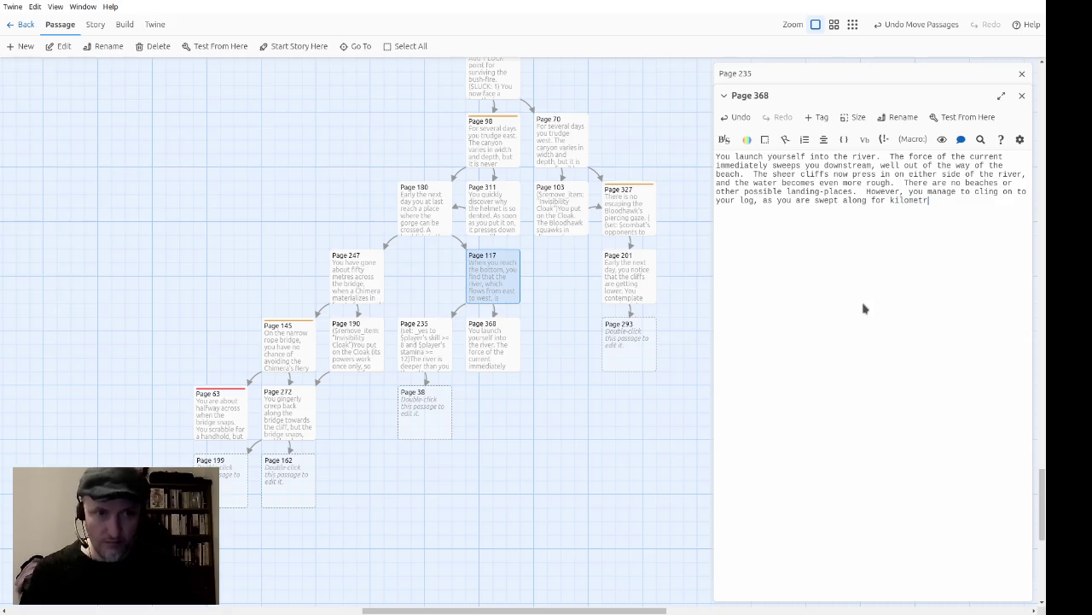
type("e upon kilo")
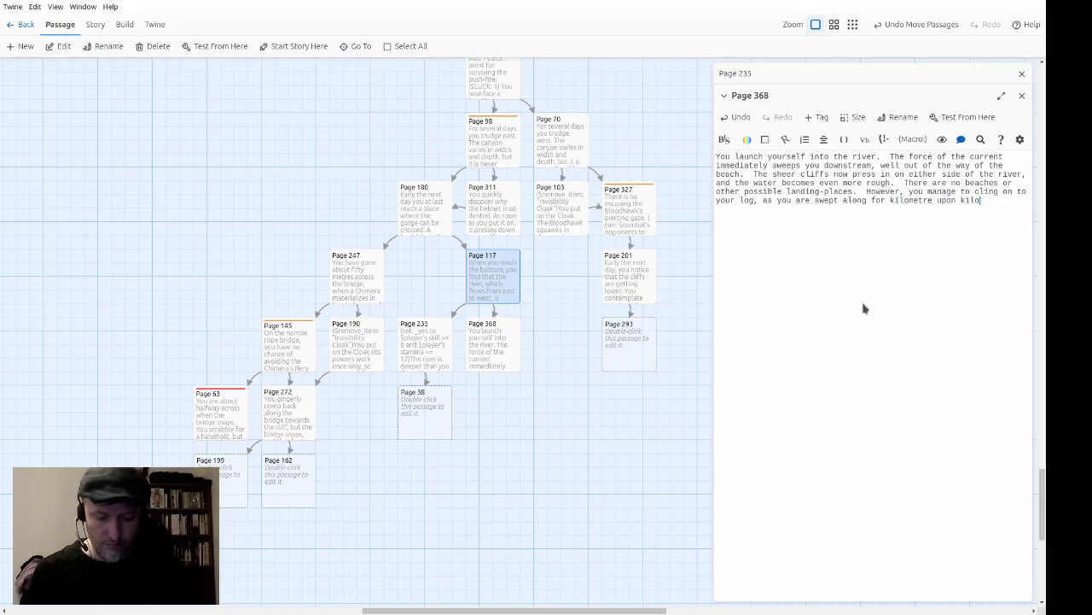
type("metre.  ")
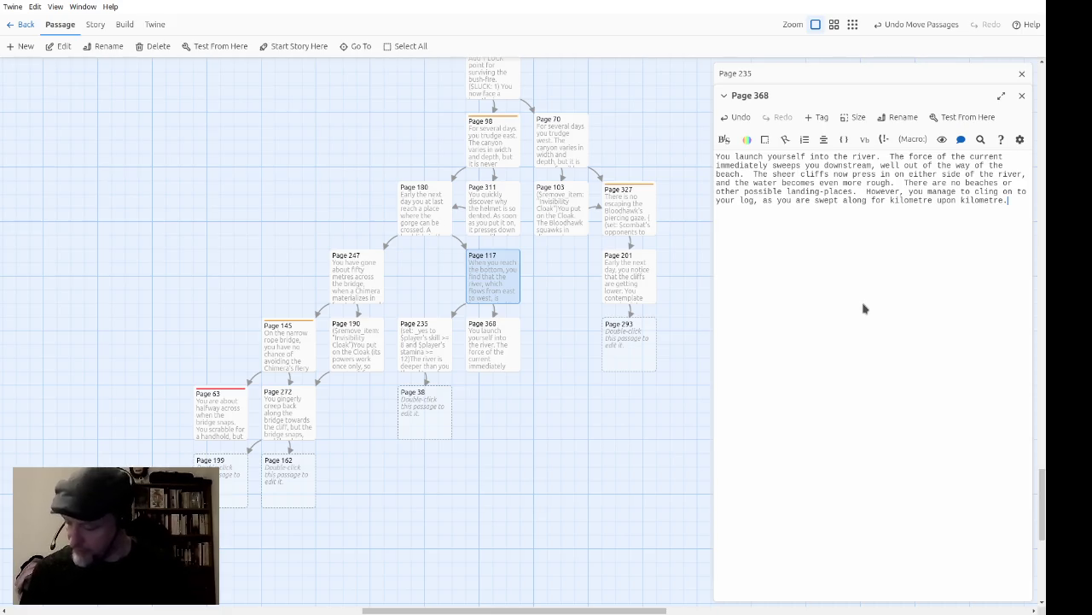
type("Th")
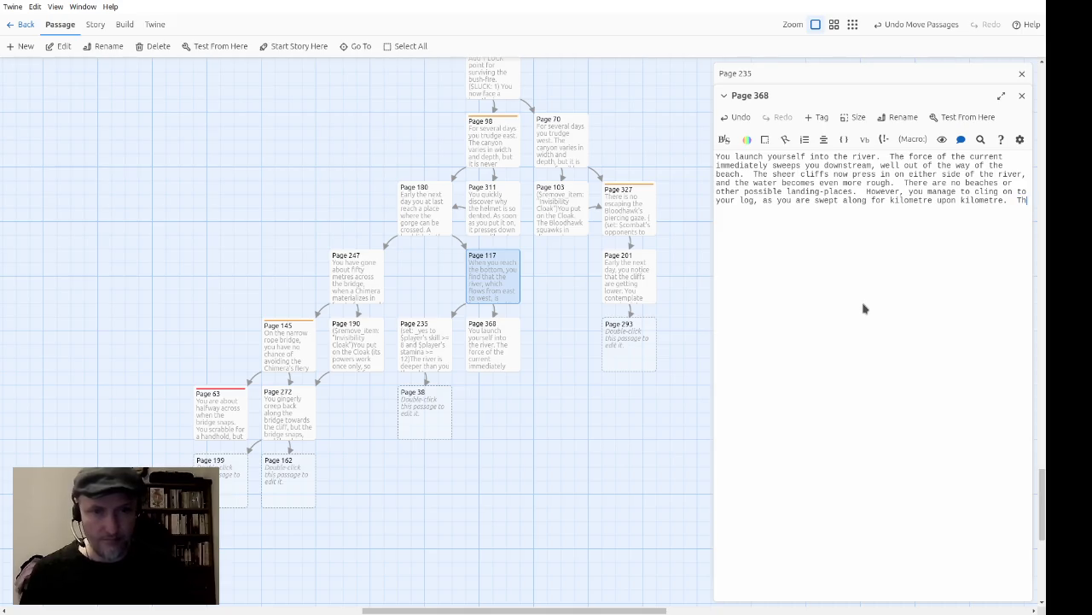
left_click(435, 379)
double_click(435, 361)
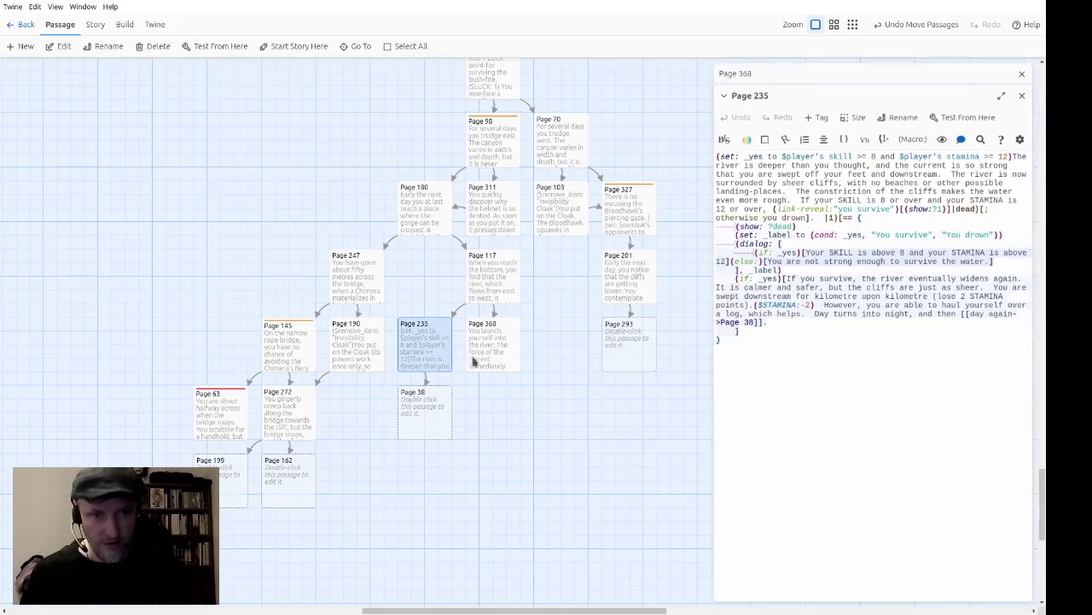
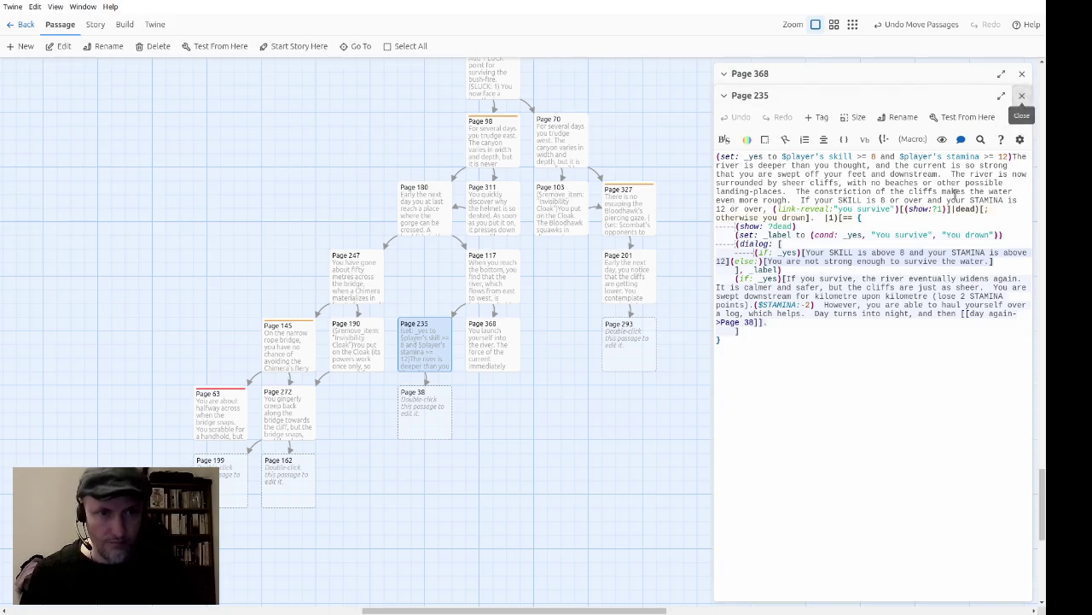
Type 'The river eventually widens again' in Page 368 and select Page 235's survival paragraph
left_click(1022, 95)
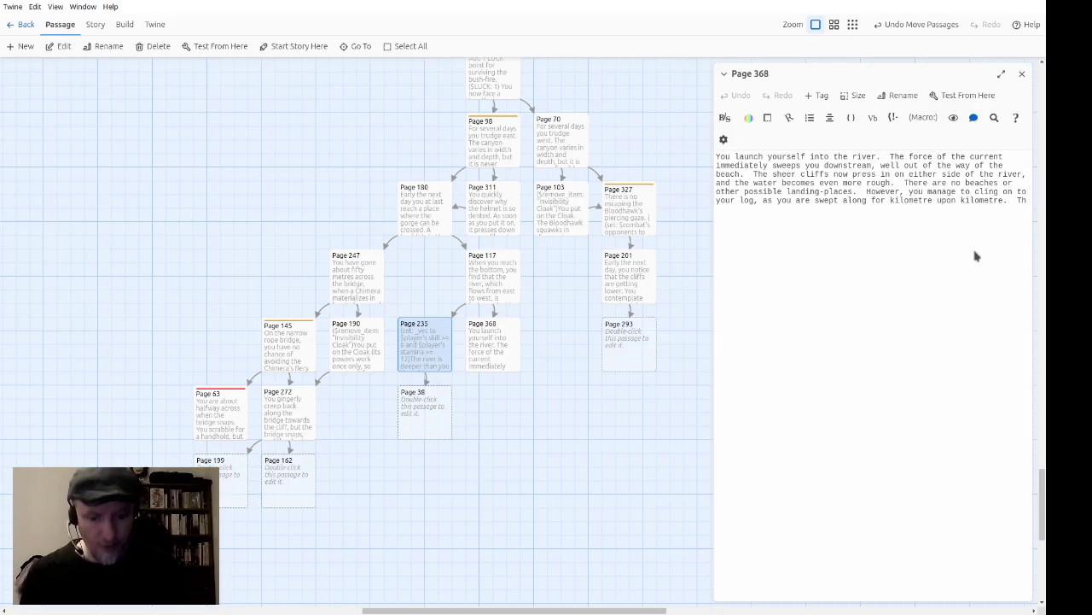
type("e river eventually widens again.")
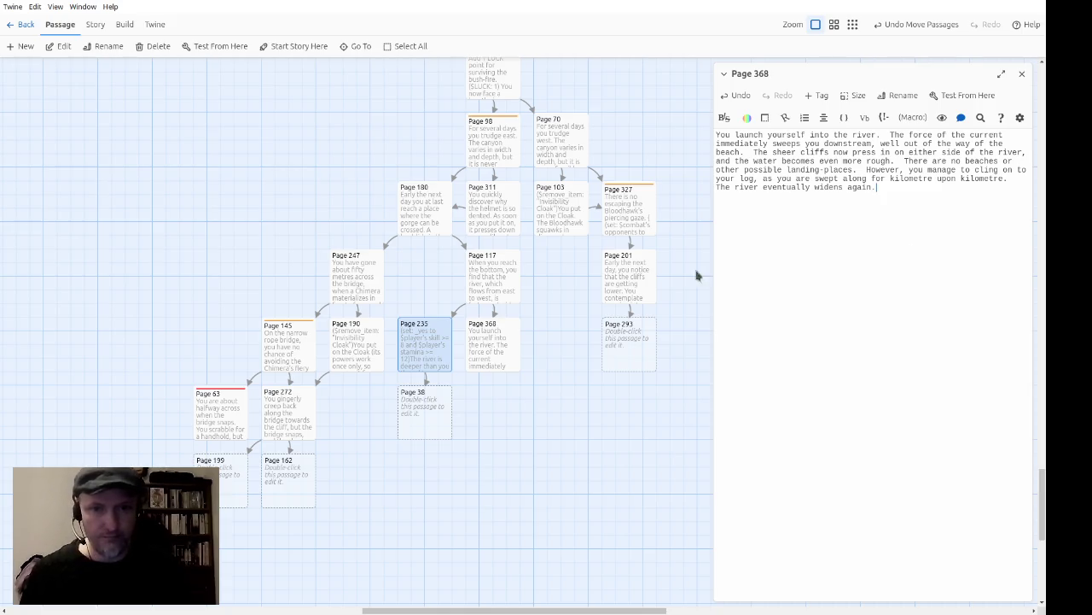
left_click(499, 331)
double_click(436, 353)
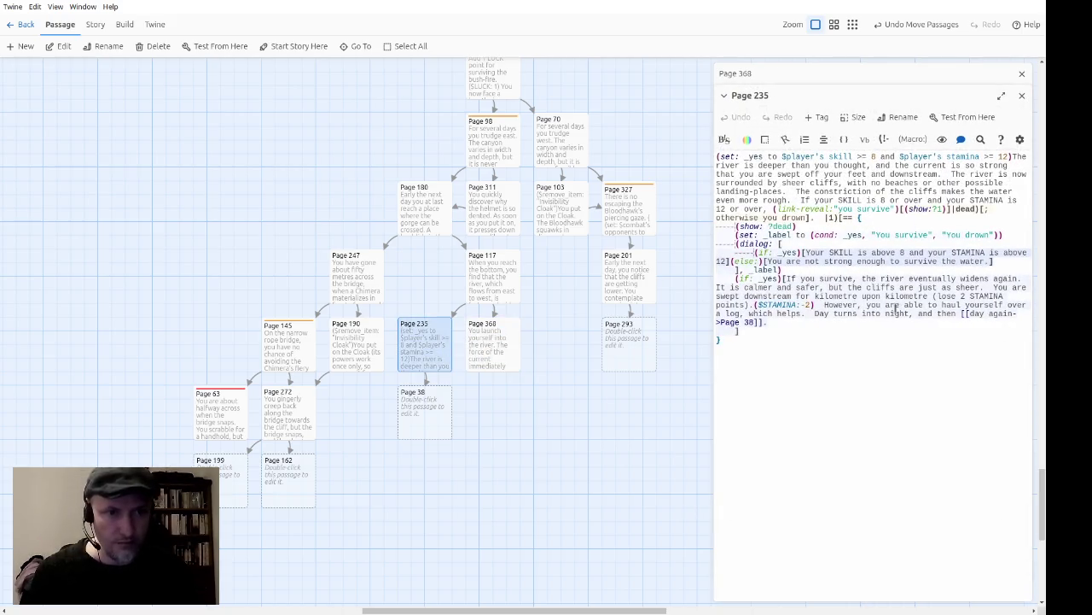
left_click(716, 287)
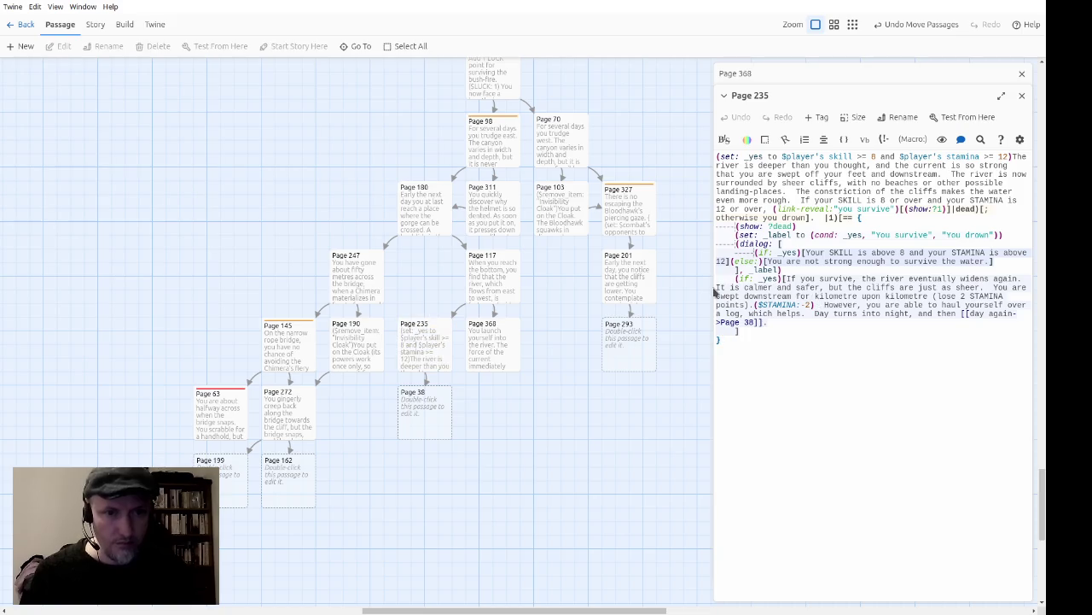
mouse_move(716, 287)
left_mouse_down()
mouse_move(857, 297)
mouse_move(939, 311)
mouse_move(935, 322)
left_mouse_up()
key("ctrl+c")
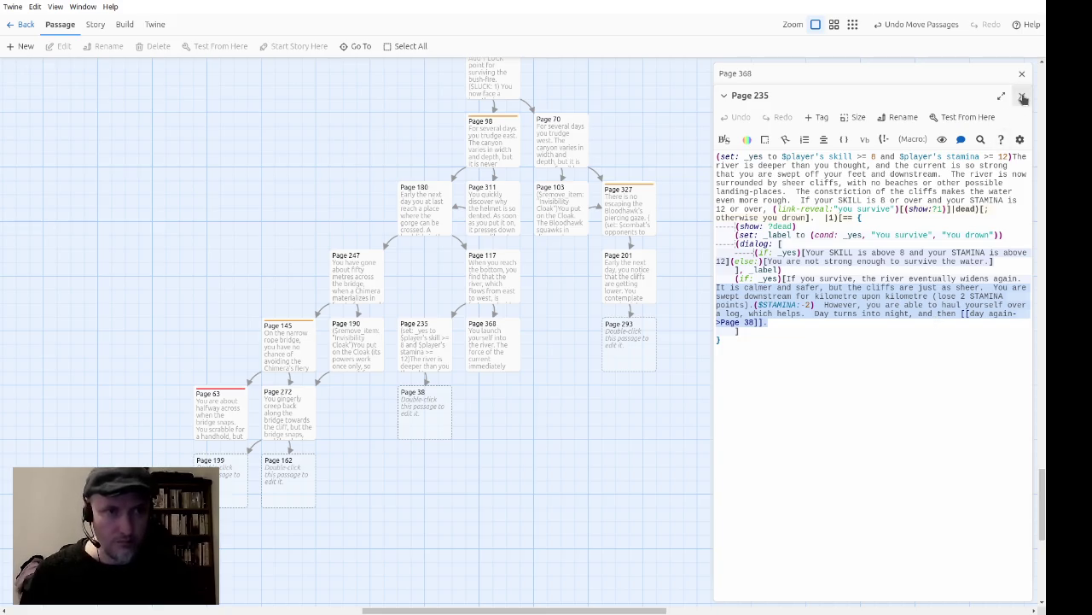
Paste the survival text into Page 368 and delete the swept-downstream and log sentences
left_click(1021, 95)
key("ctrl+v")
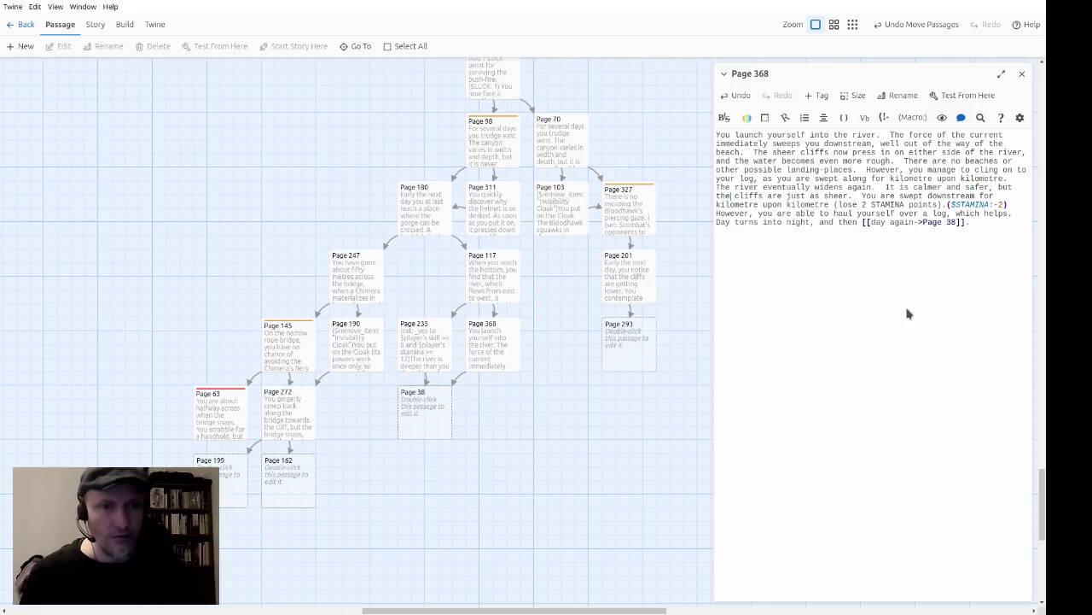
key("shift+Down")
key("shift+Down")
key("shift+Down")
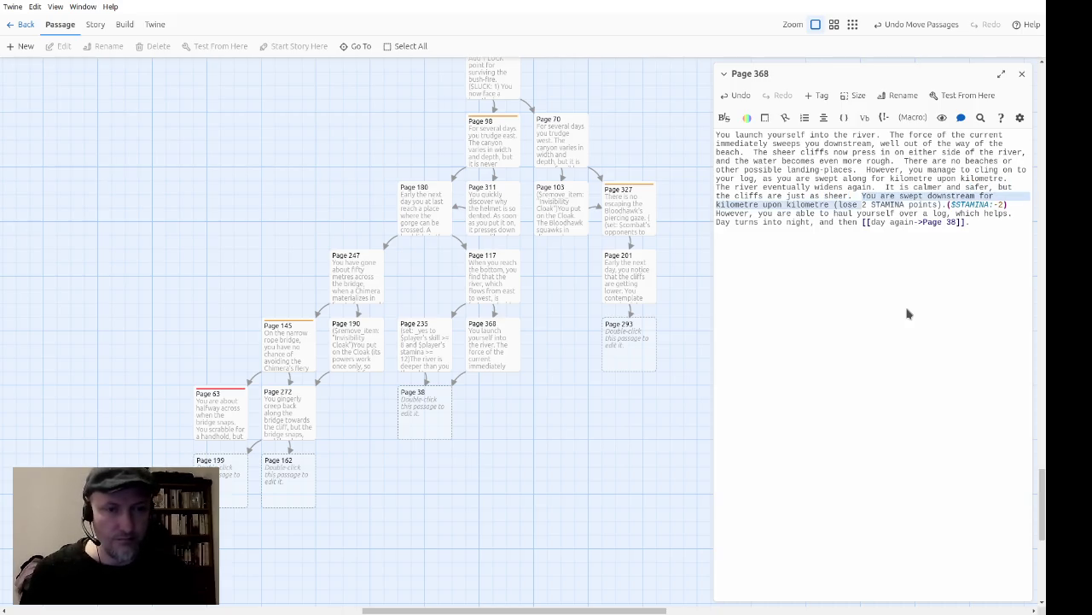
key("shift+Left")
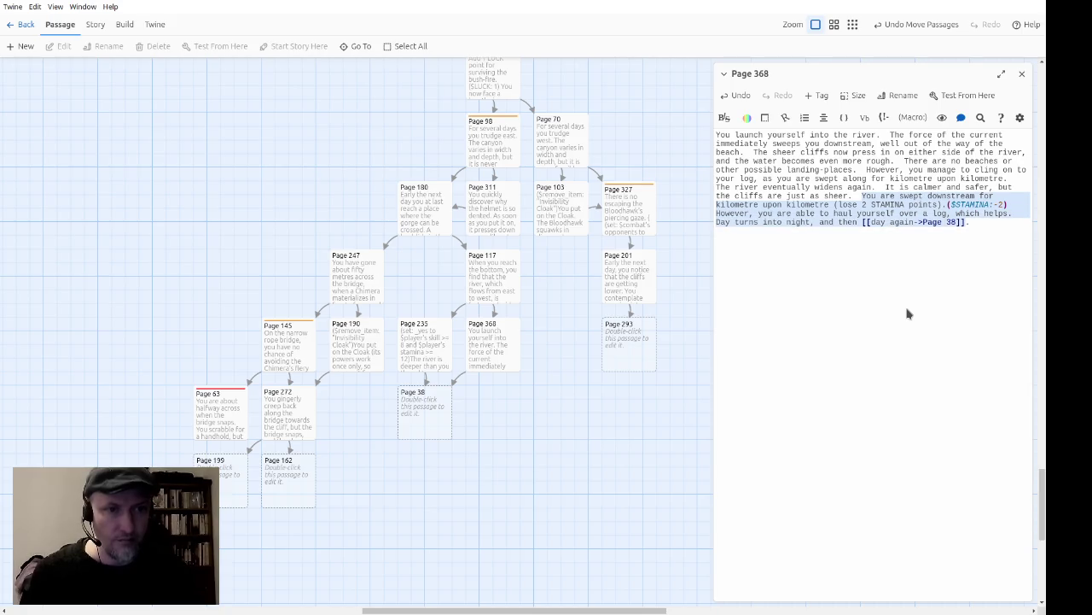
key("shift+Left")
key("shift+Left")
key("shift+Left")
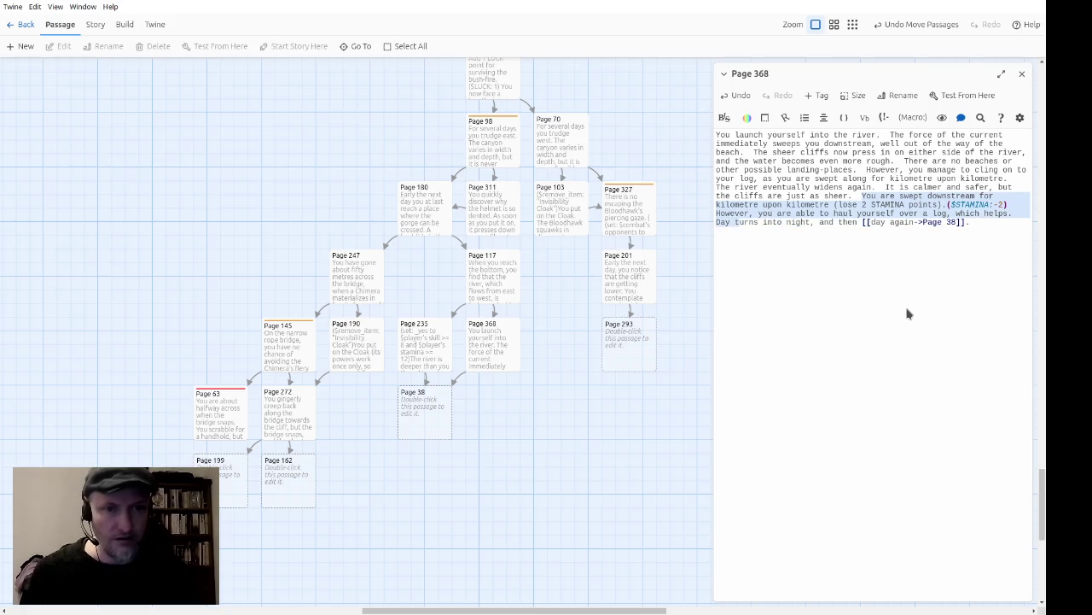
key("Delete")
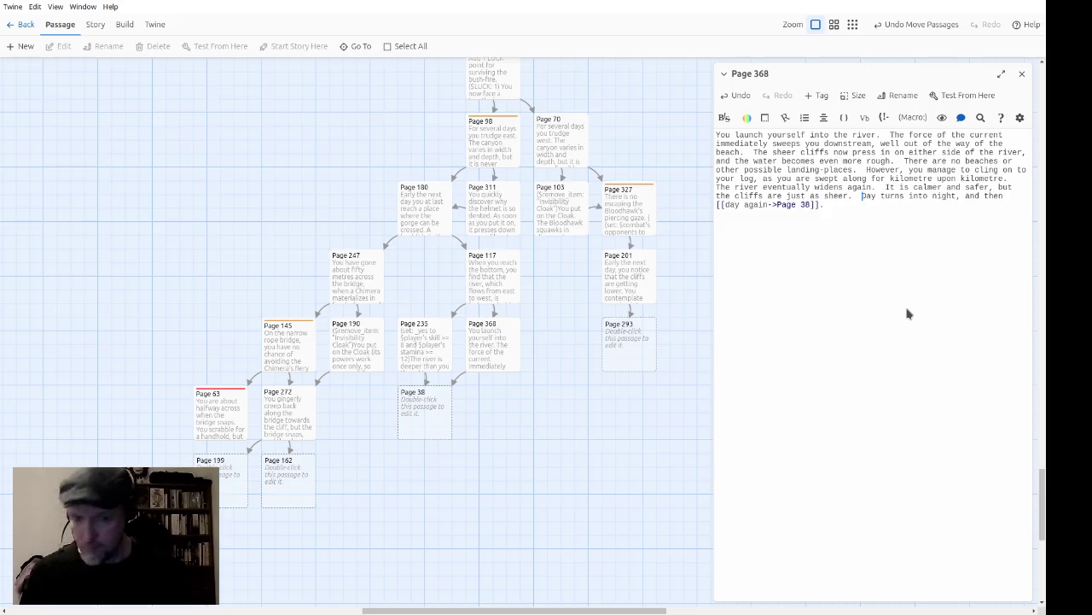
left_click(1021, 76)
Select groups of passages on the story map, ending with Pages 98 to 162
left_click(625, 354)
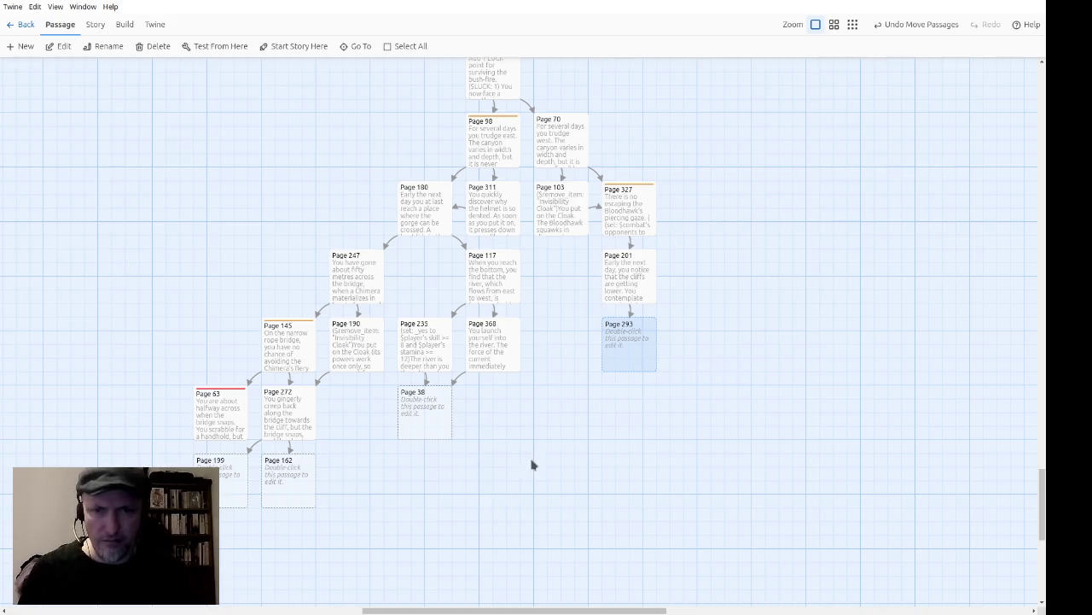
scroll(583, 364, "up", 2)
scroll(576, 367, "down", 2)
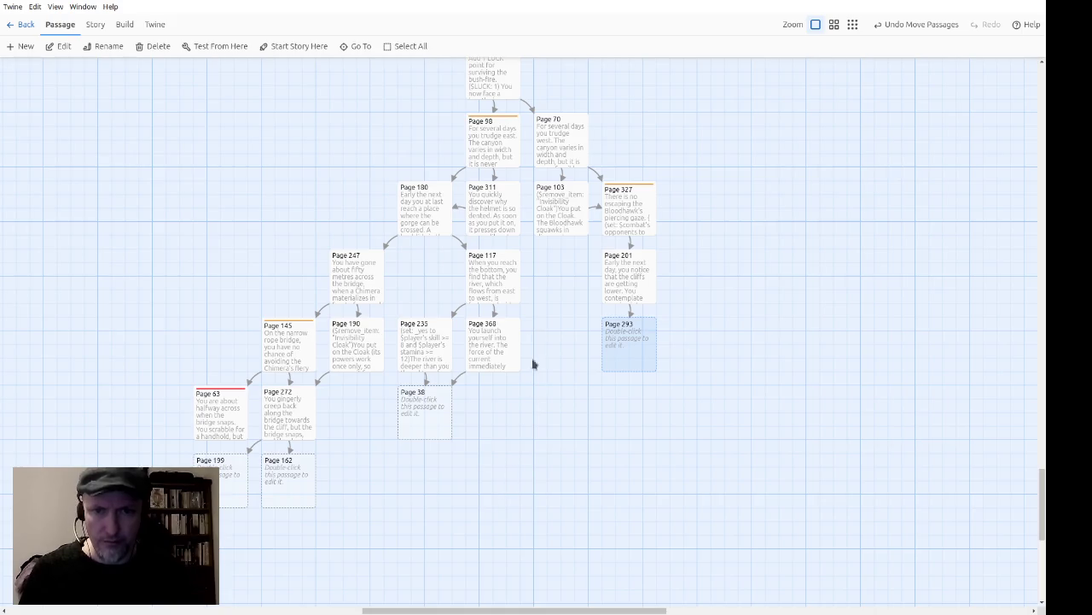
mouse_move(563, 87)
left_mouse_down()
mouse_move(659, 222)
mouse_move(717, 408)
left_mouse_up()
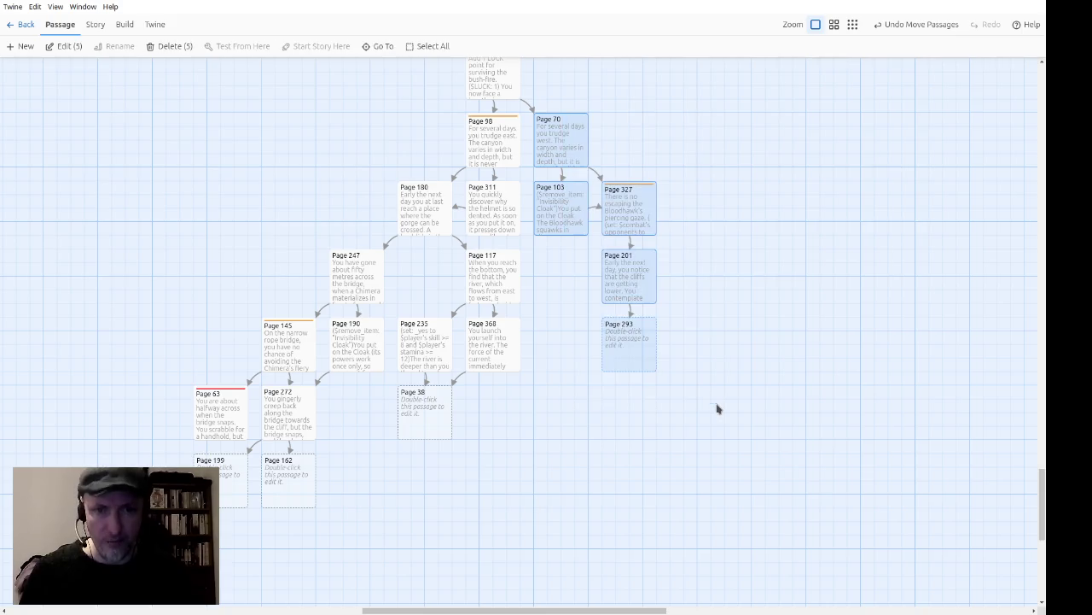
left_click(524, 497)
mouse_move(490, 504)
left_mouse_down()
mouse_move(246, 127)
mouse_move(479, 397)
mouse_move(512, 408)
left_mouse_up()
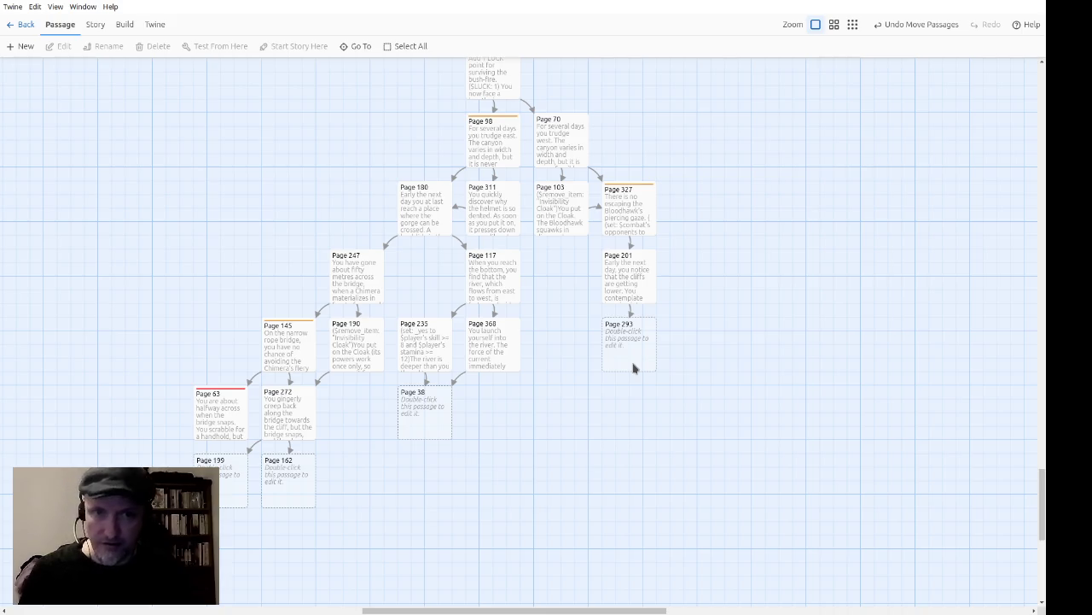
In Page 293, describe the steep cliff path, the canyon pool and the climbable northern cliff
double_click(633, 368)
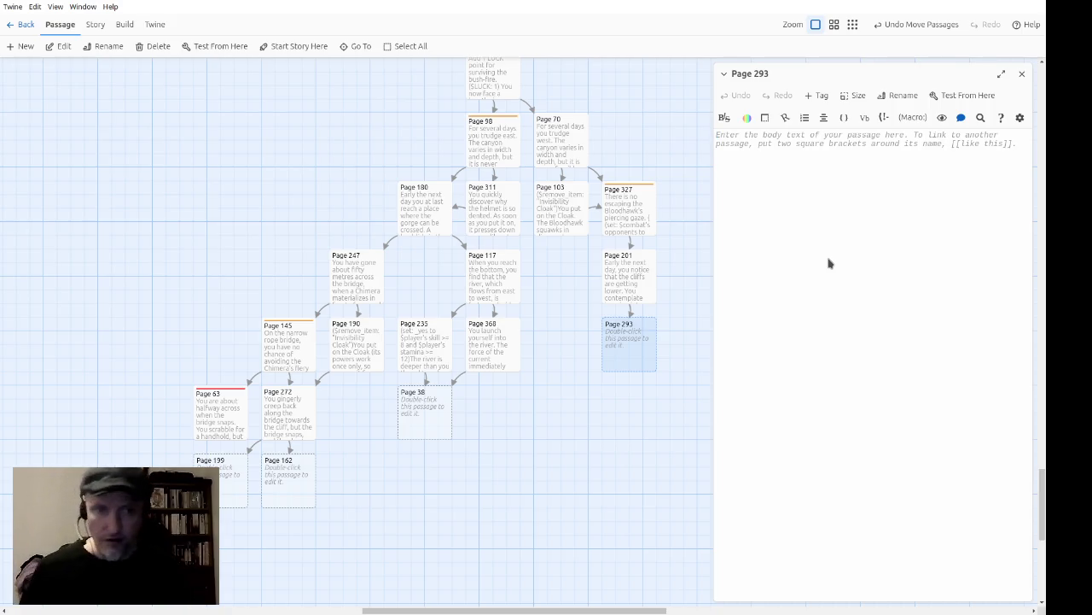
type("There ")
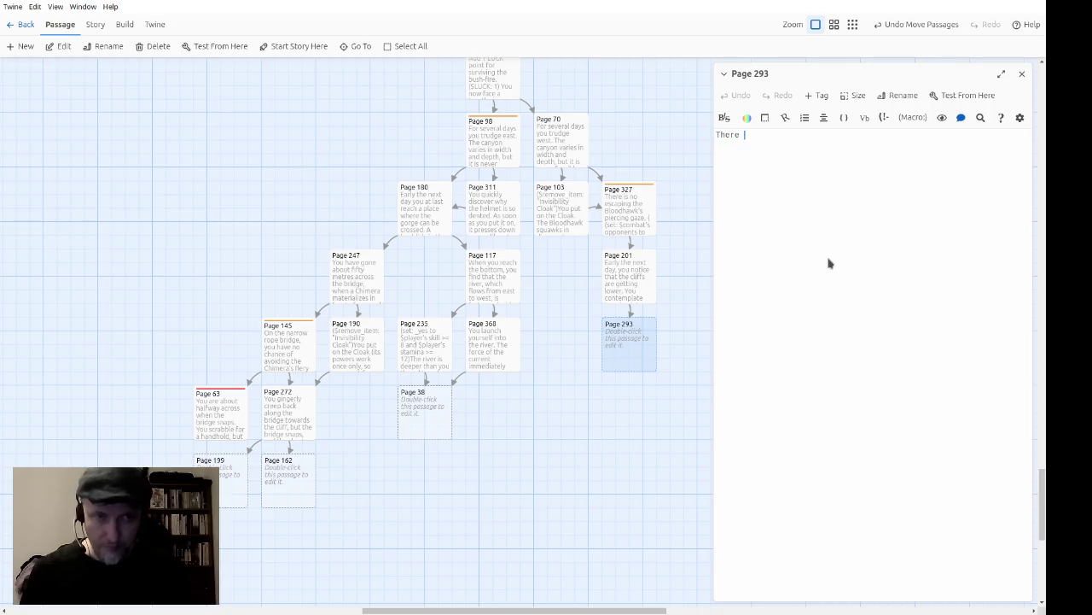
type("is a steep pat")
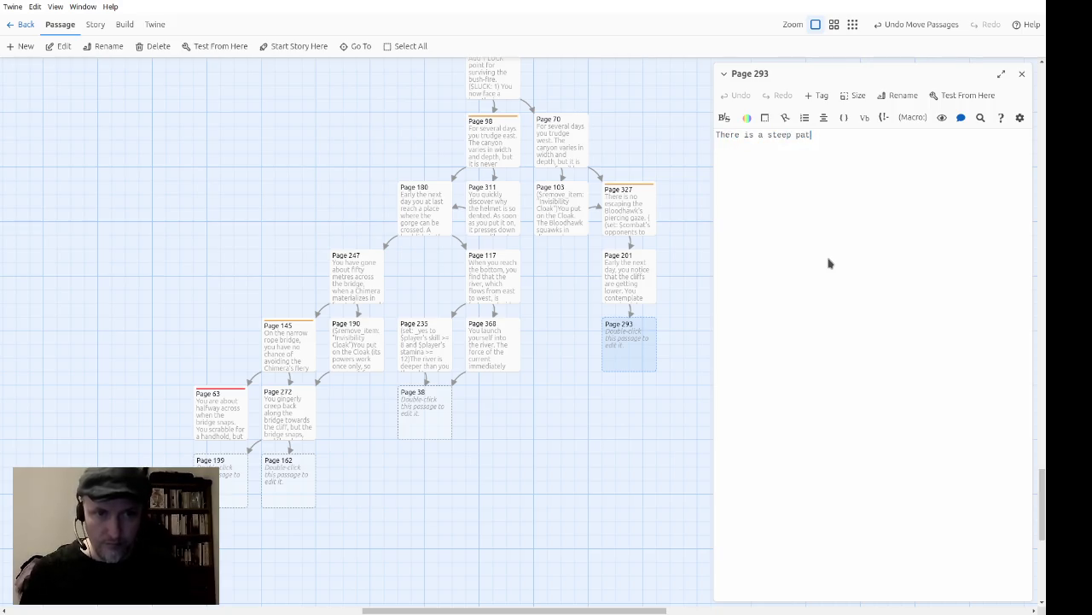
type("h down the cliff ")
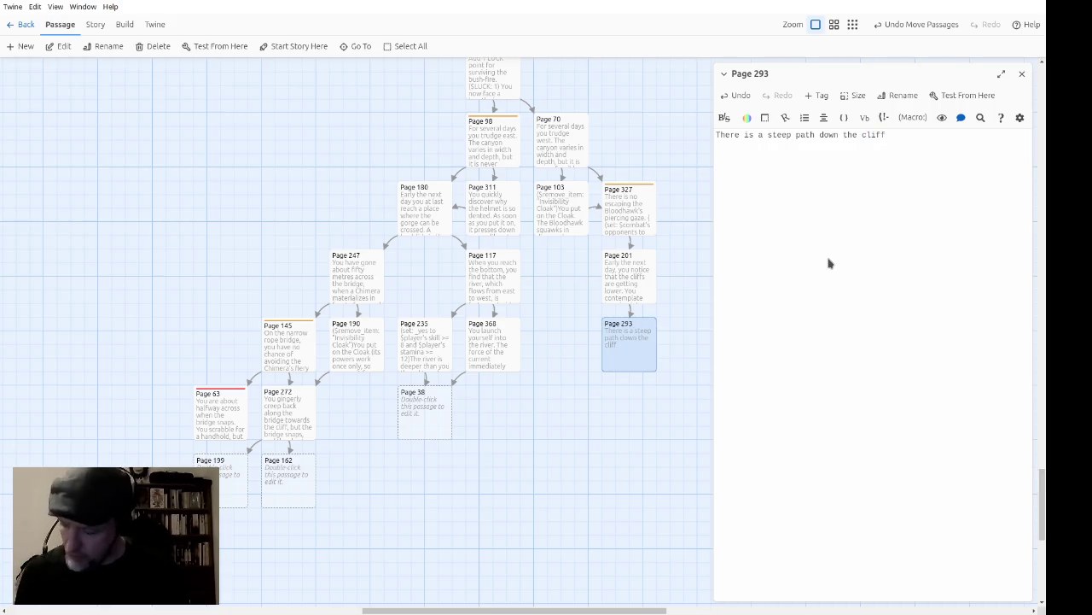
type("from t")
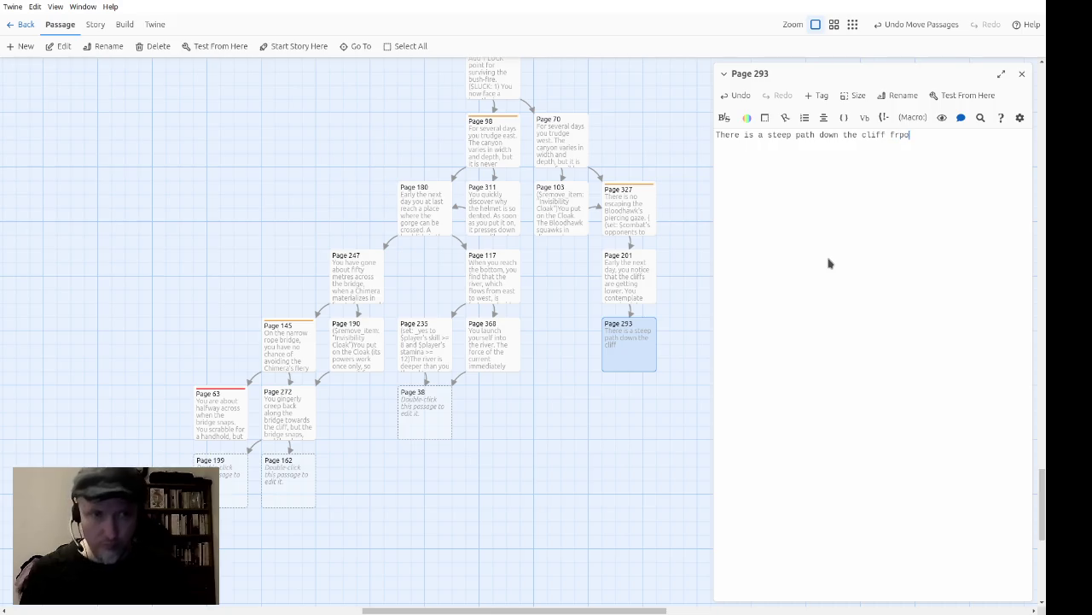
type("he top of the eas")
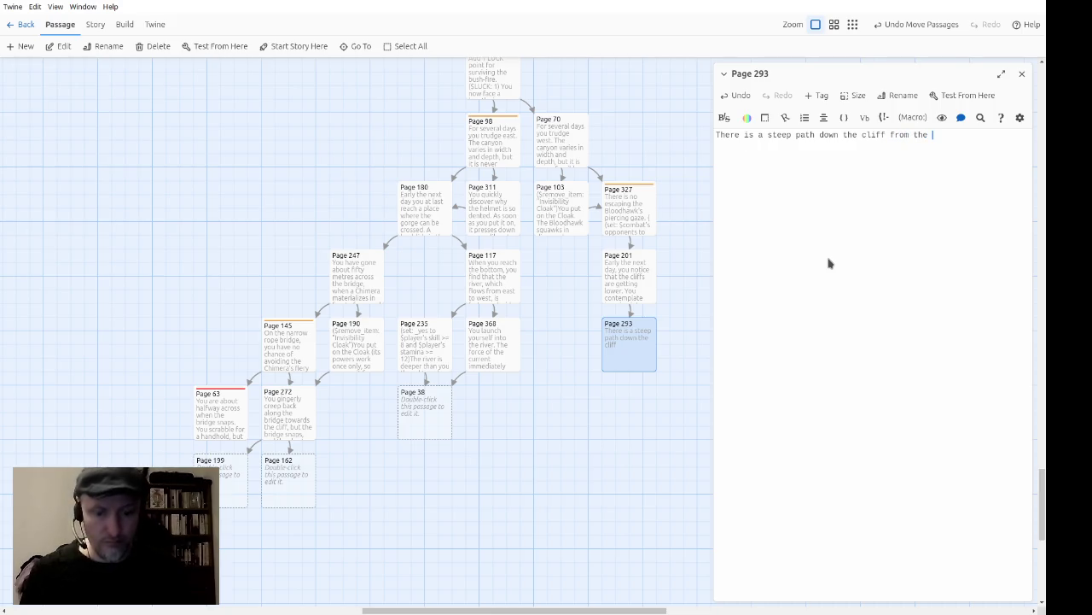
key("BackSpace")
key("BackSpace")
key("BackSpace")
type("waterfall to the ")
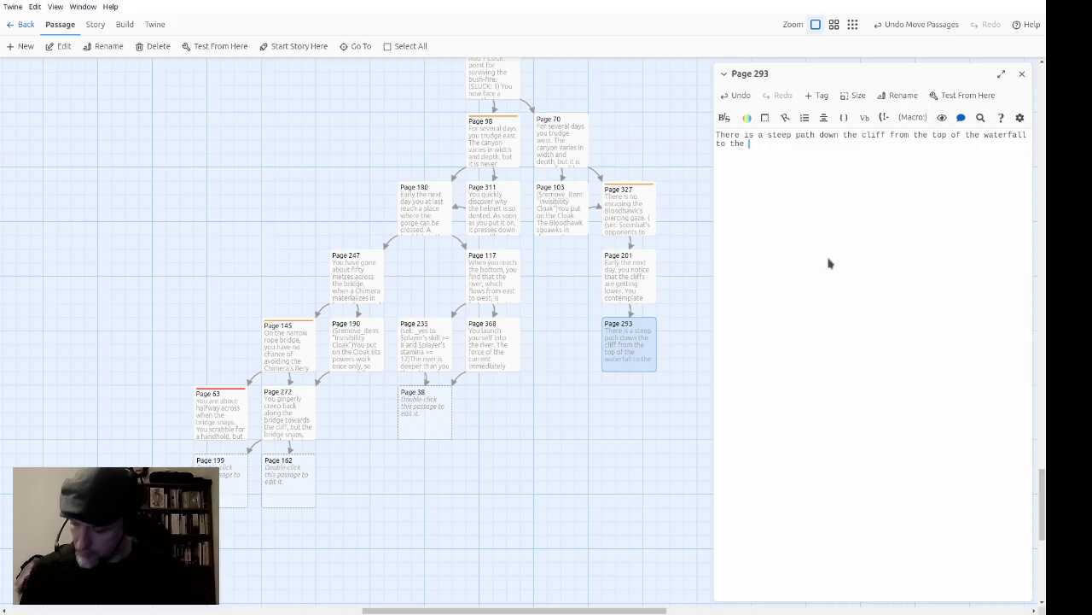
type("large")
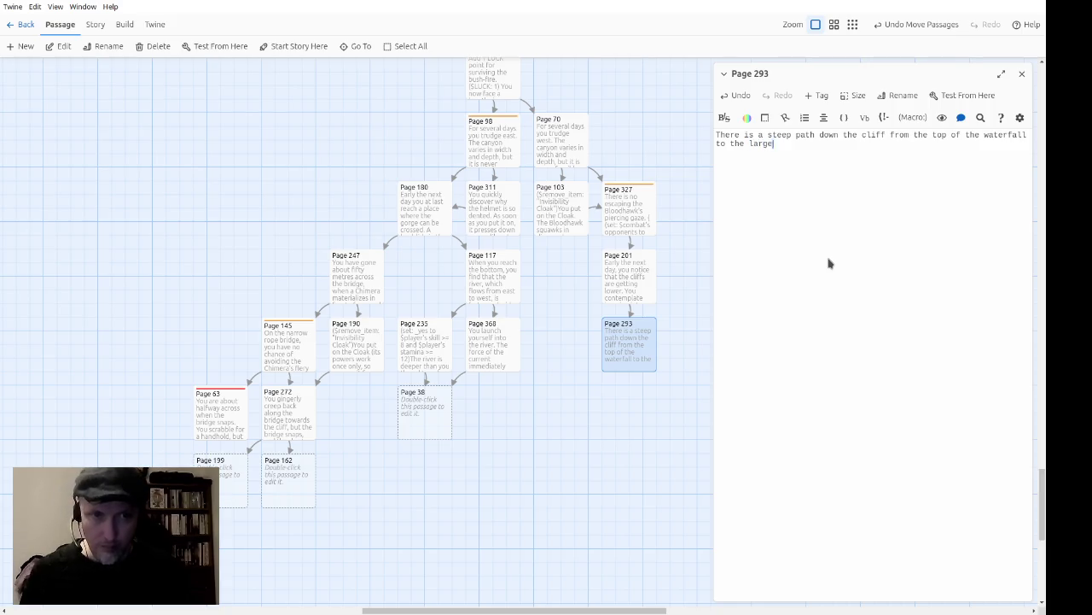
type(" pool which ")
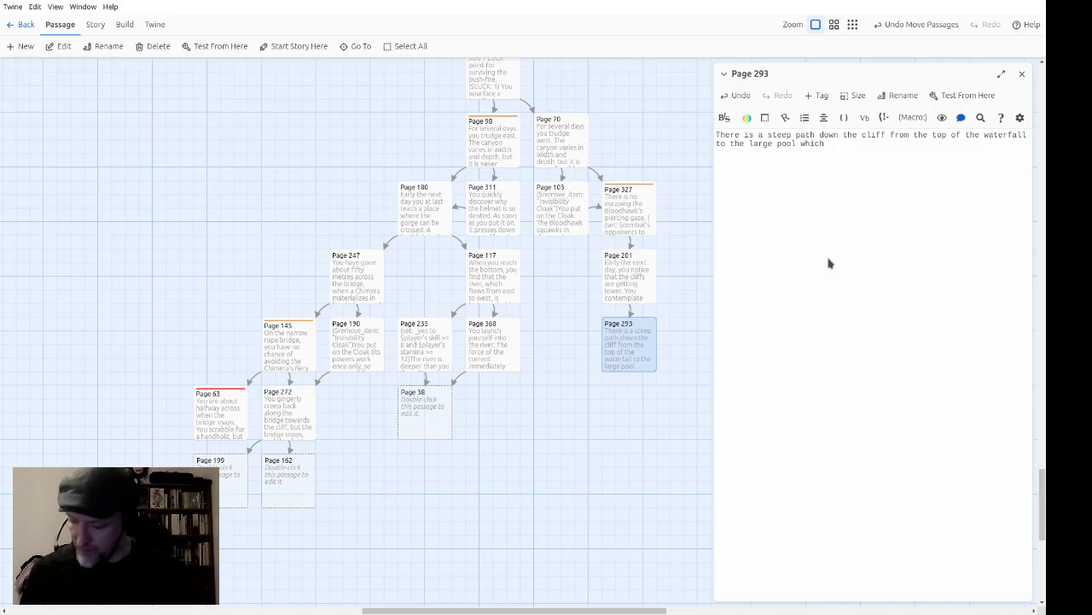
type("has for")
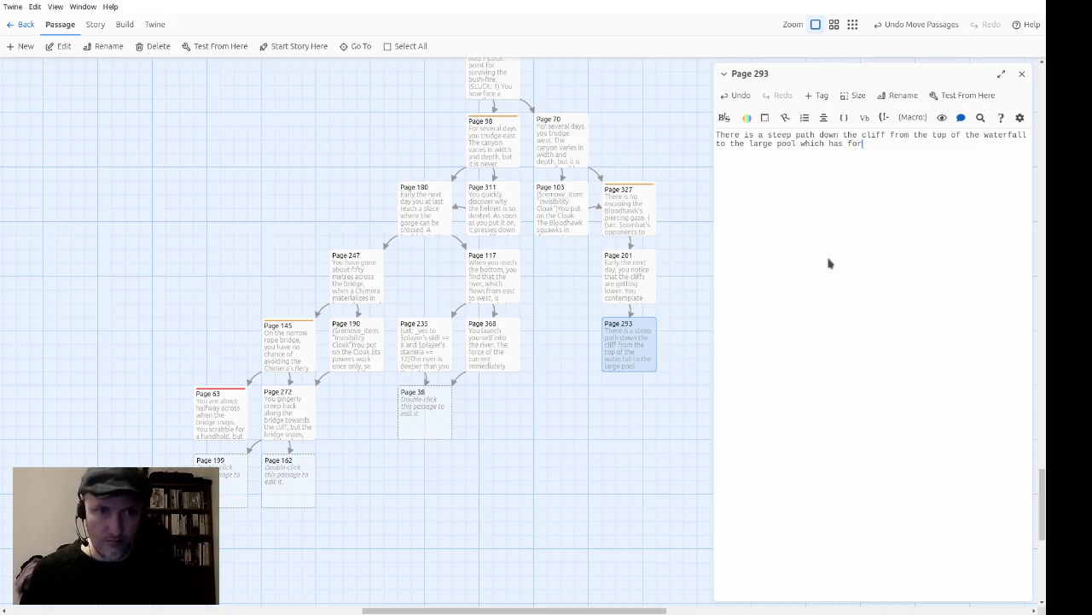
type("med in the canyyo")
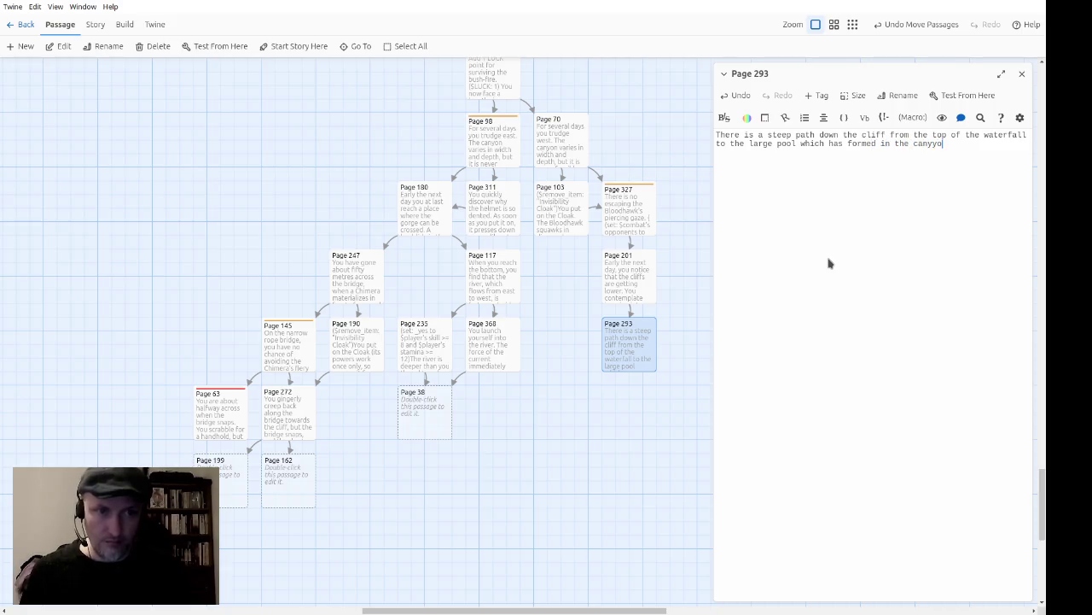
key("BackSpace")
key("BackSpace")
type("on below.  ")
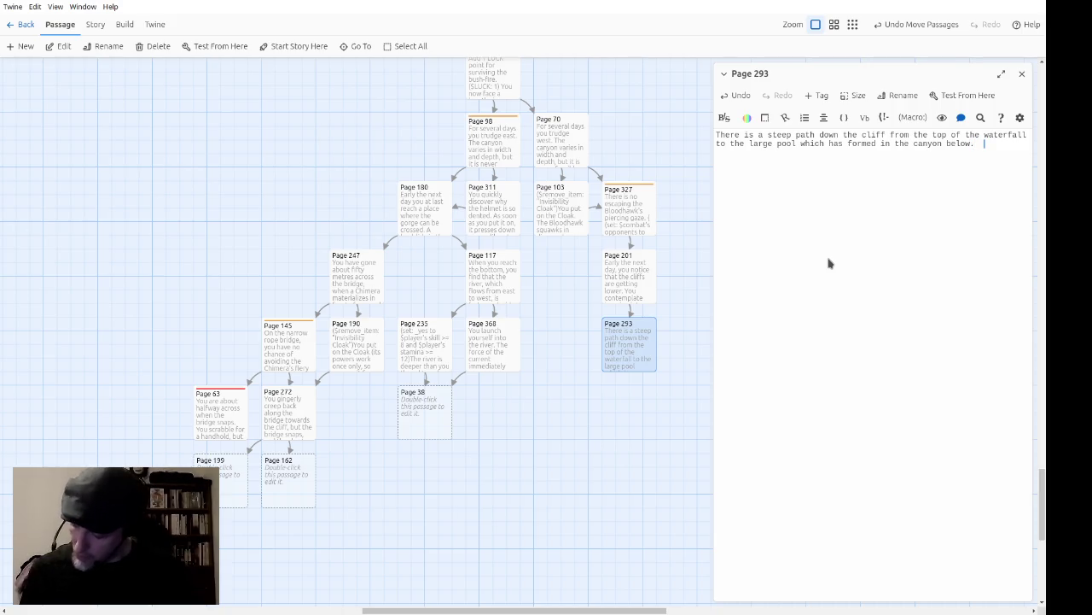
type("The cl")
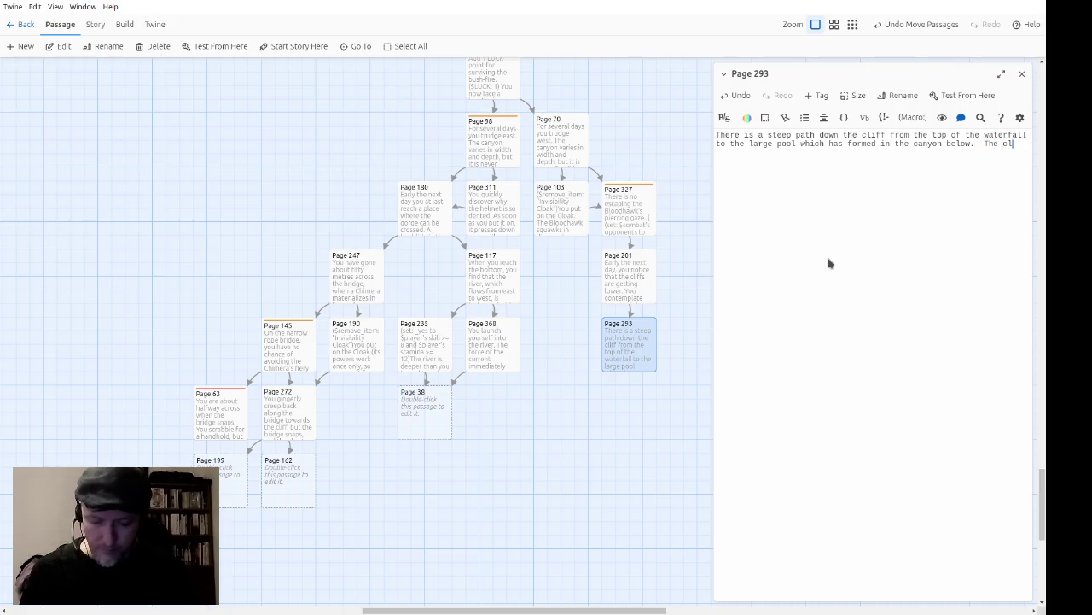
type("iffs here are craggier and ")
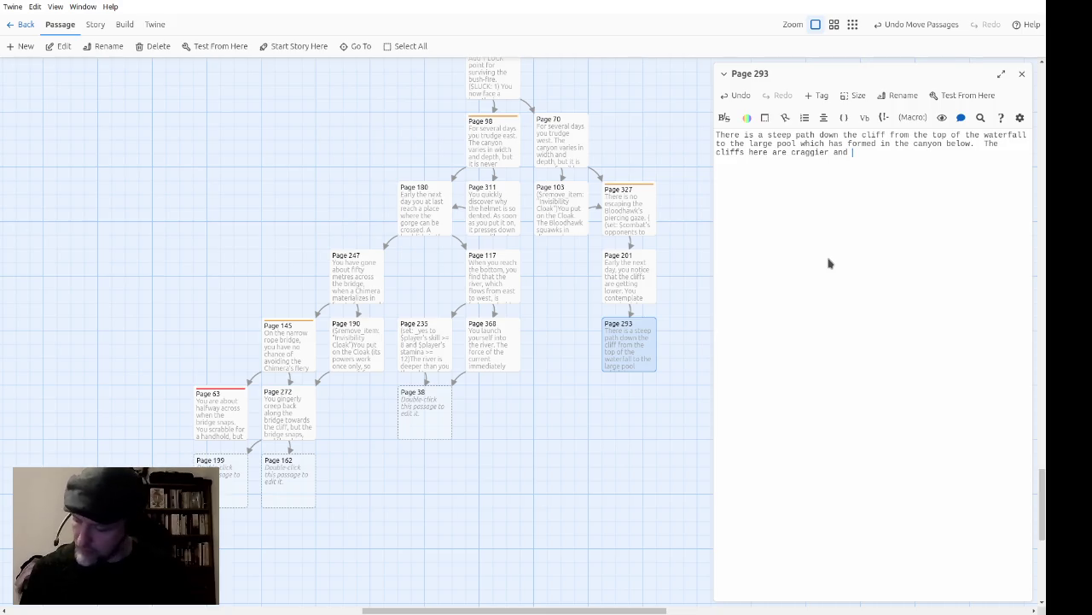
type("less sheer, ")
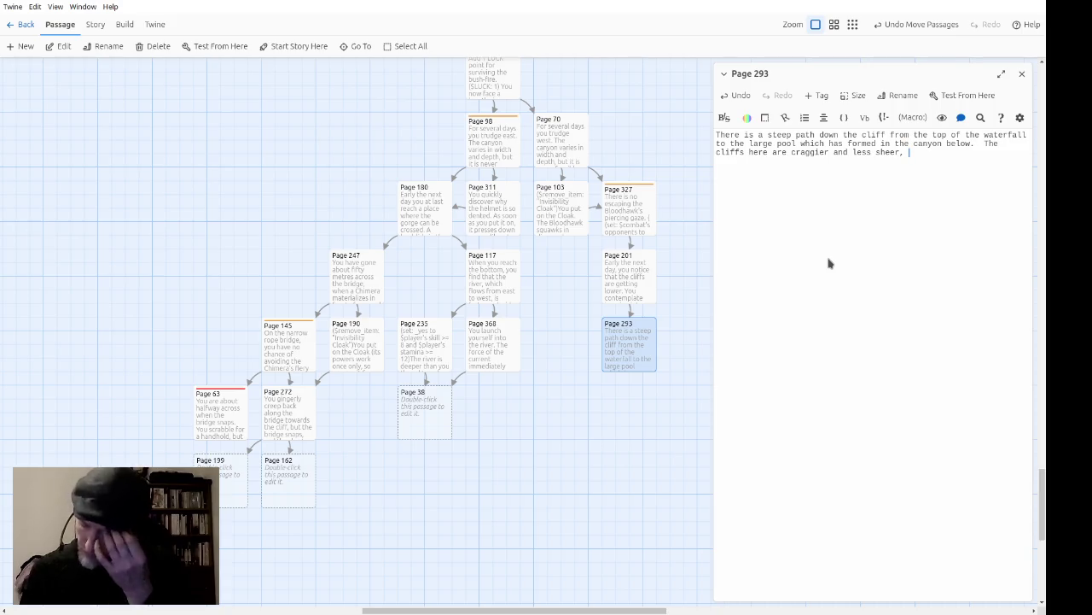
type("and ")
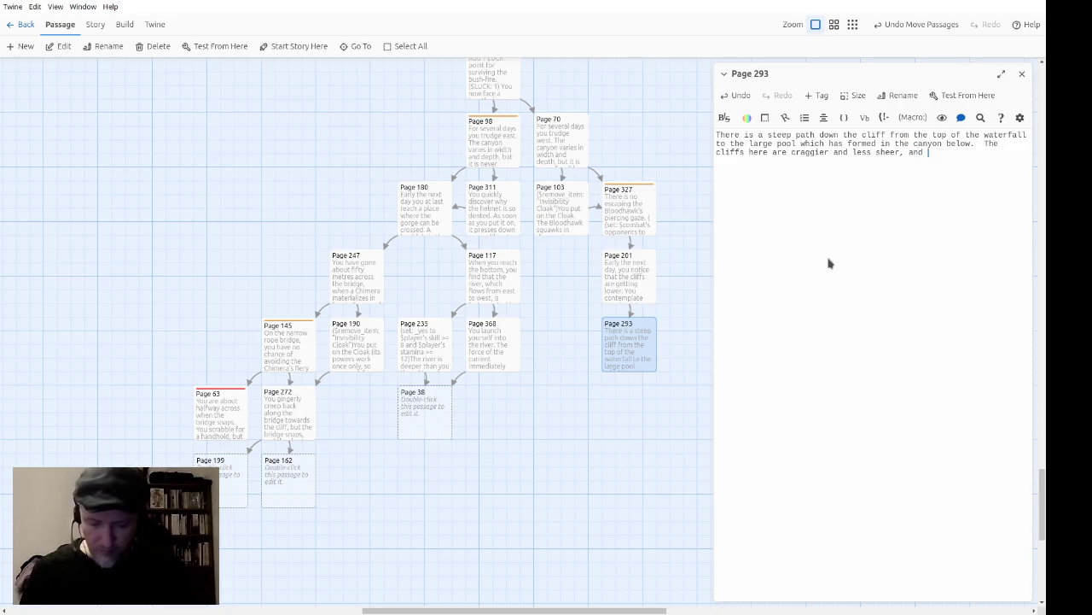
type("you hope that, ")
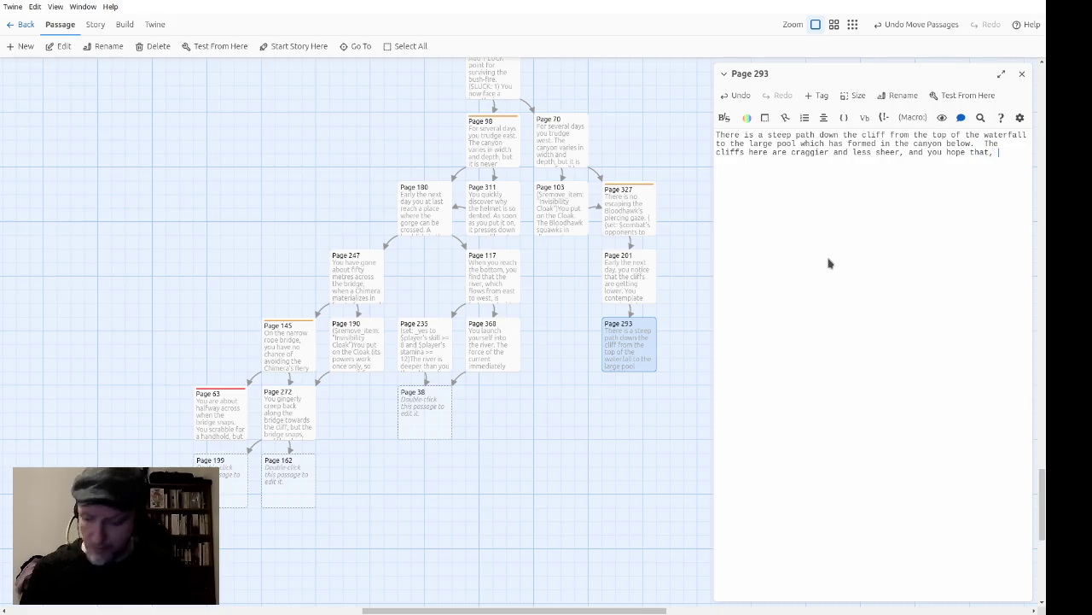
type("if you can cross the pool,")
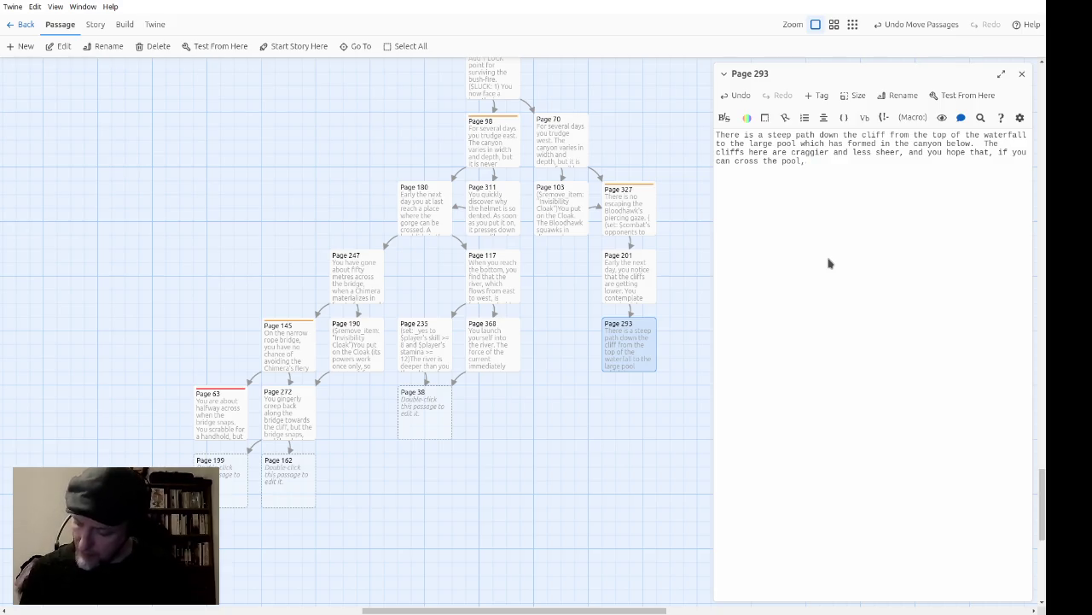
type(" you ")
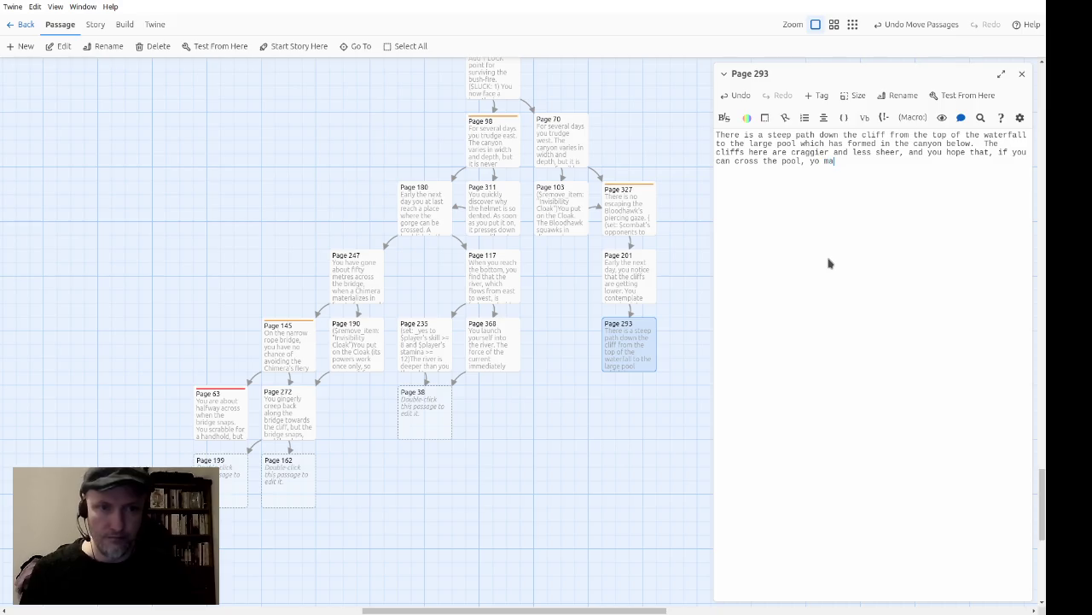
type("may ben ab")
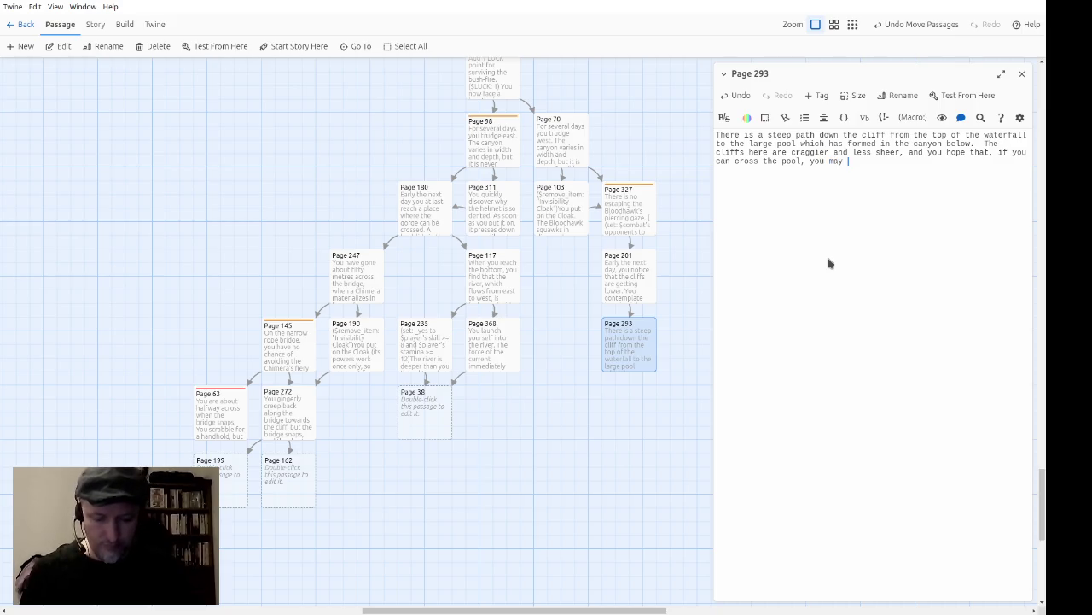
key("BackSpace")
key("BackSpace")
key("BackSpace")
type("able to climb the northern cliff.")
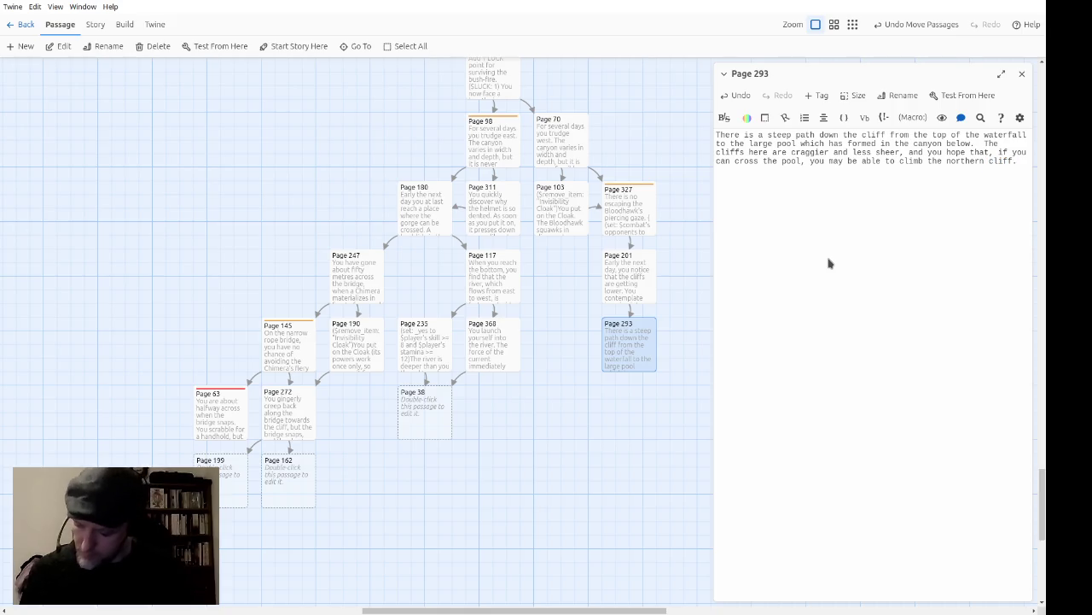
key("Return")
Add the paragraph about swimming the pool as a large Alligator heads toward you
type("A")
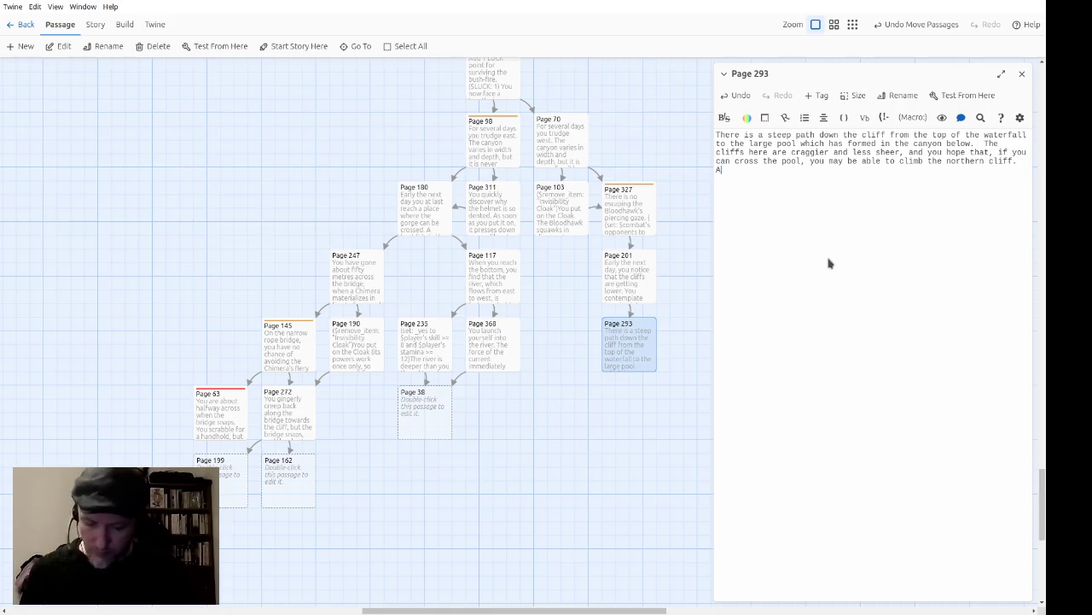
type("s you swim across ")
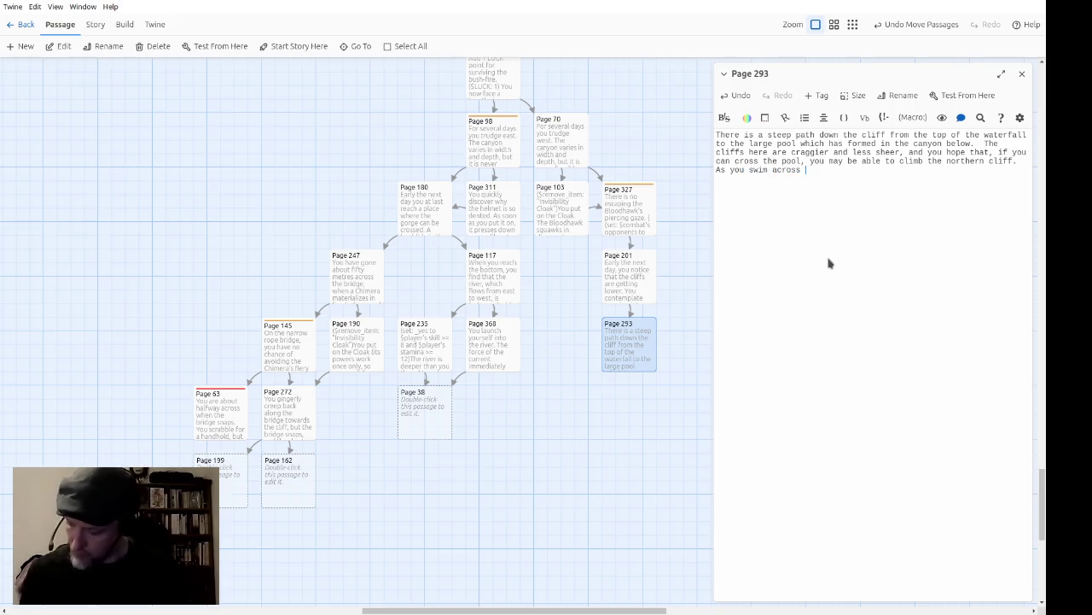
type("the d")
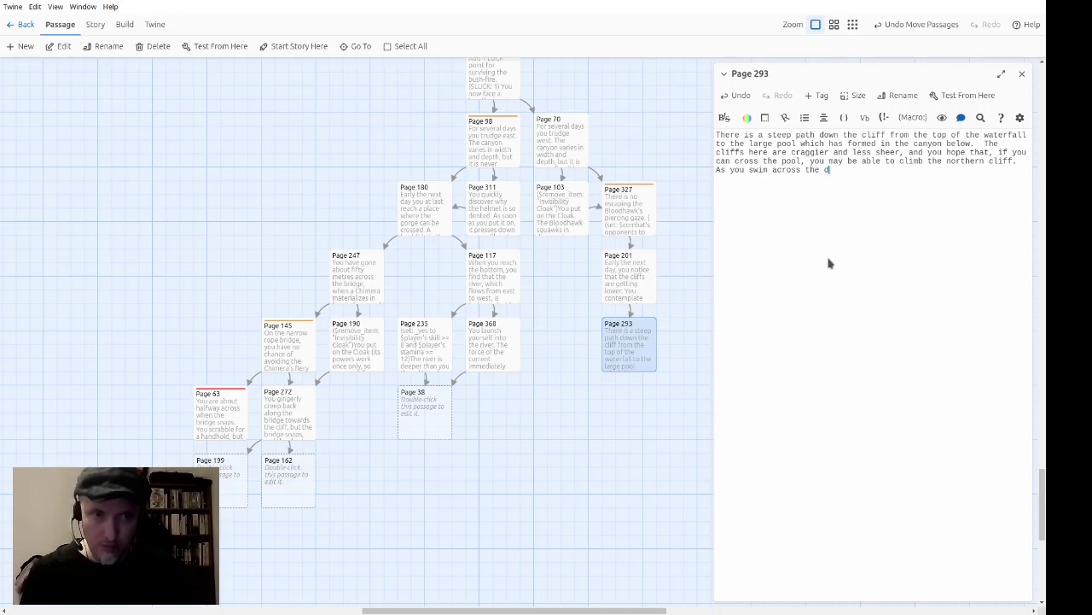
type("eep pool, ")
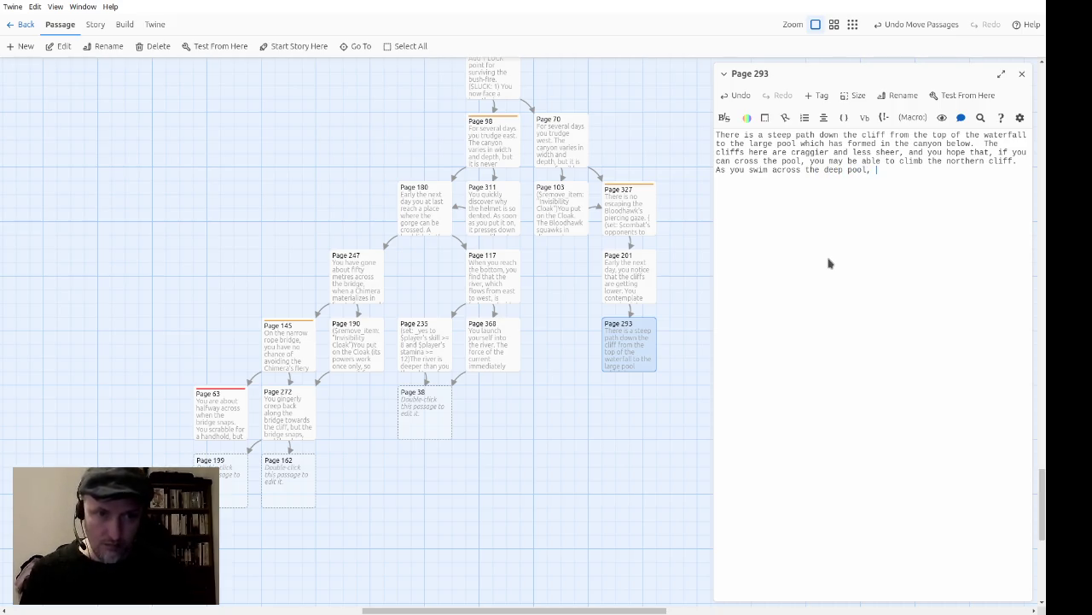
type("you see that")
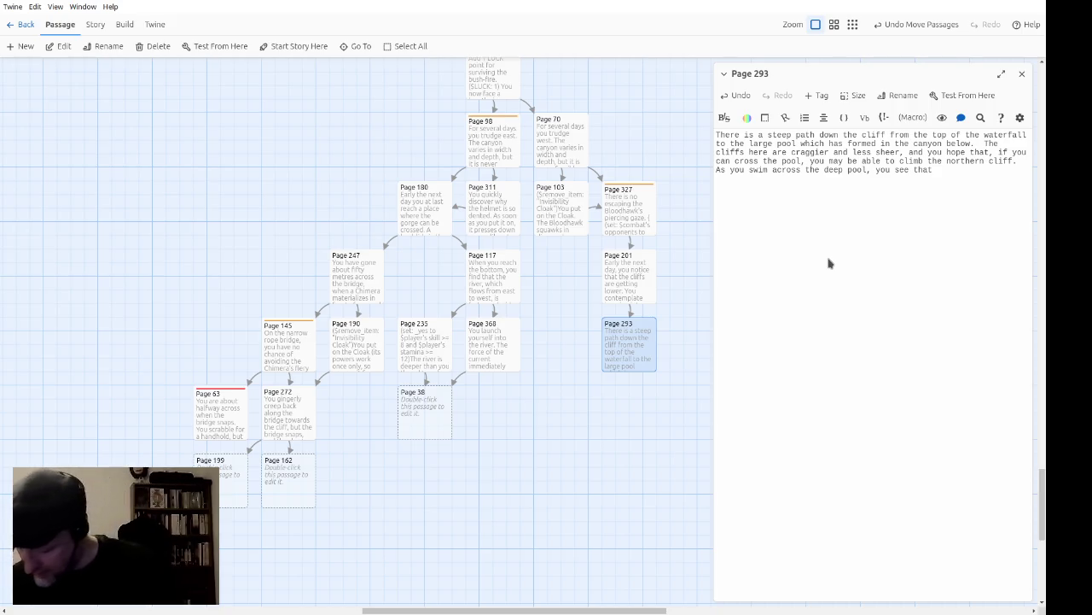
type("the northern cliff <")
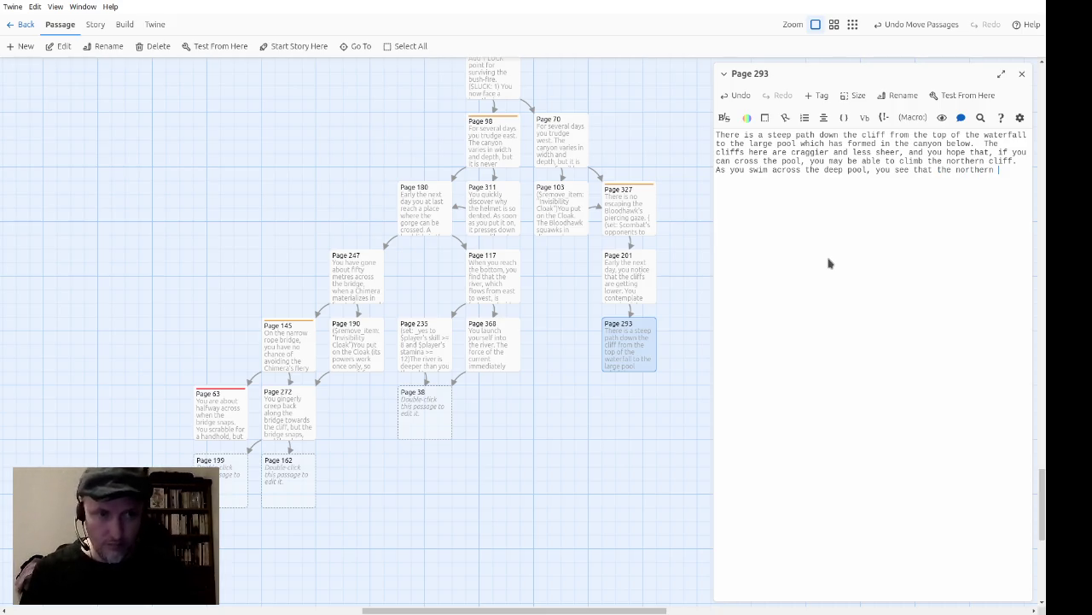
type("i>i")
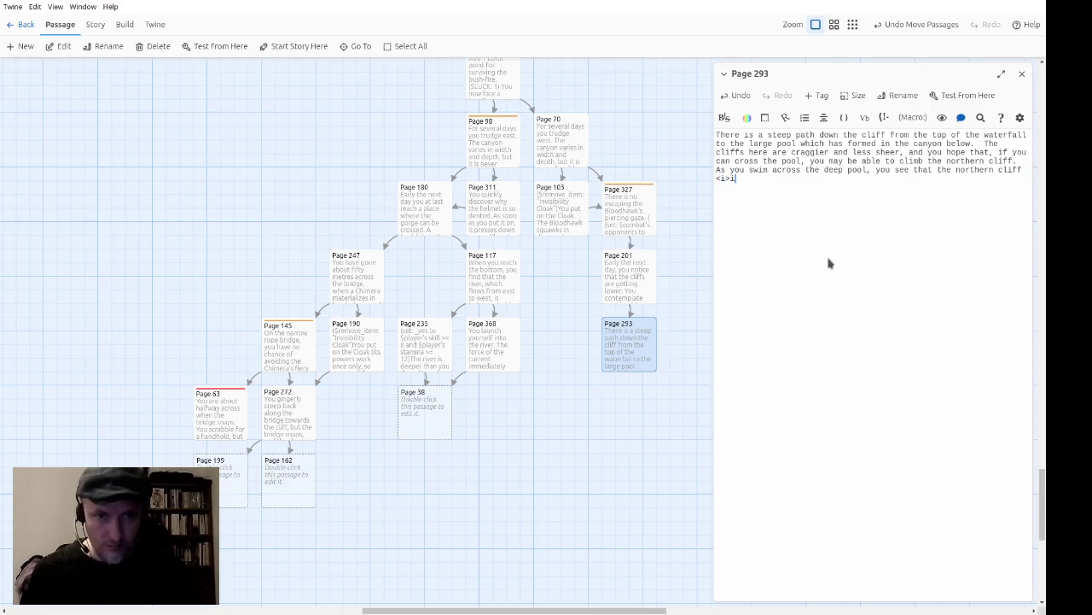
type("s</i> cli")
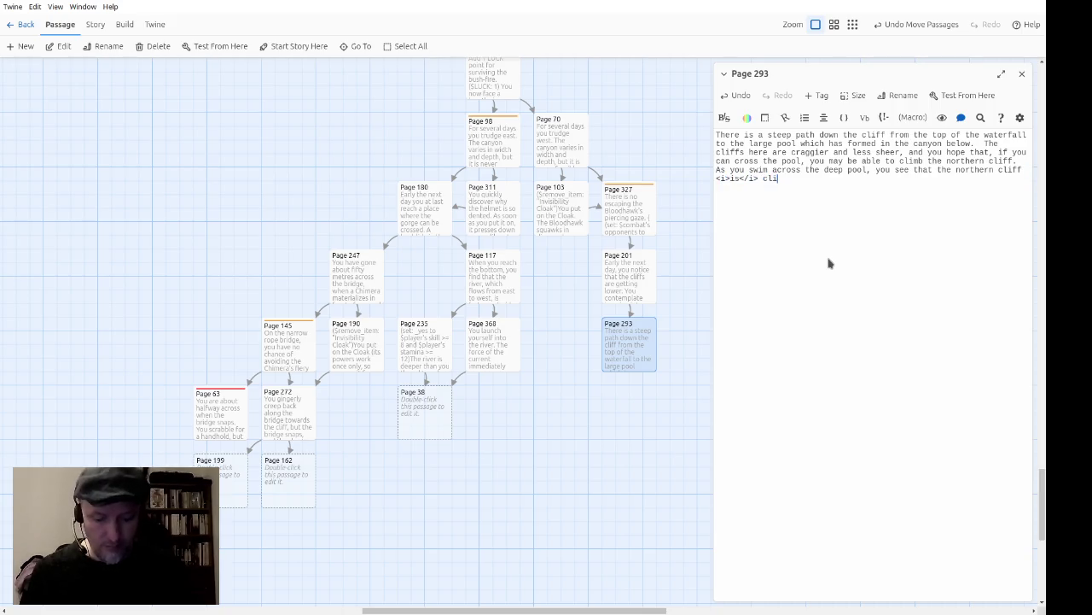
type("mbable -- ")
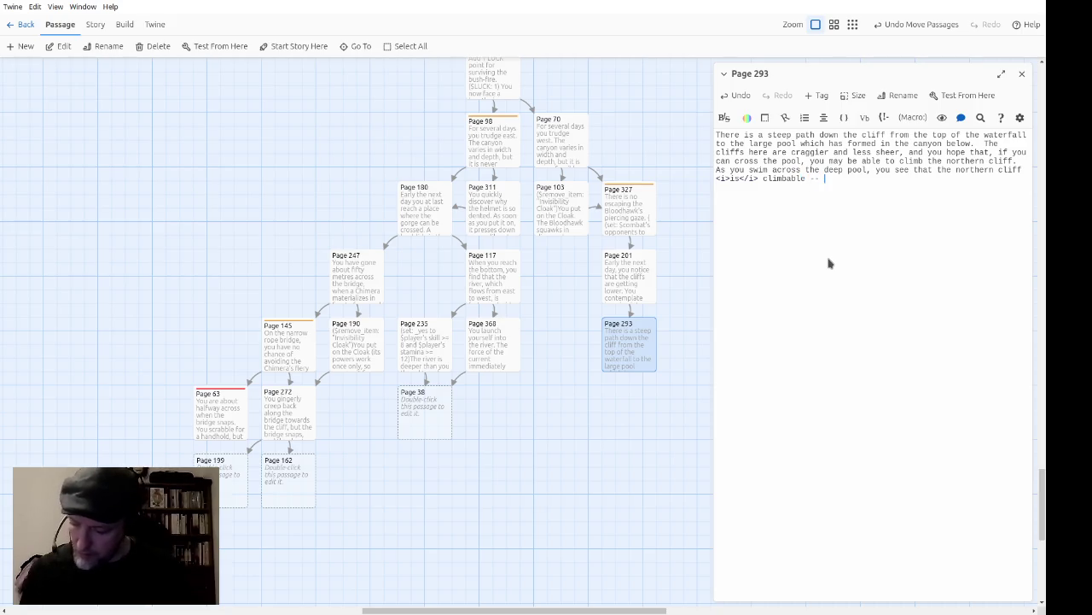
type("but you as")
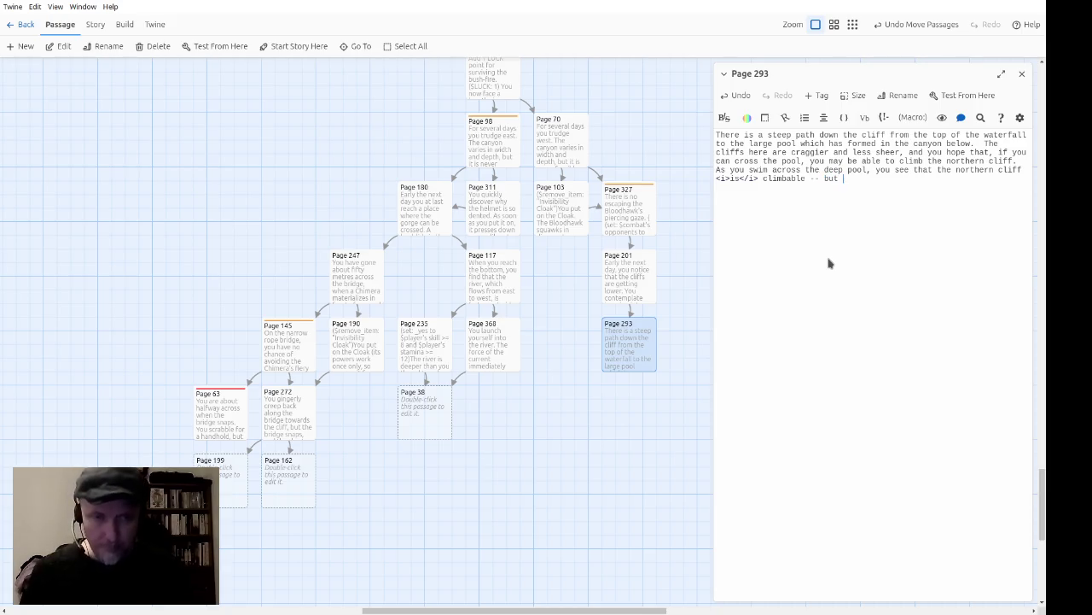
key("BackSpace")
type("lso see a rather large ")
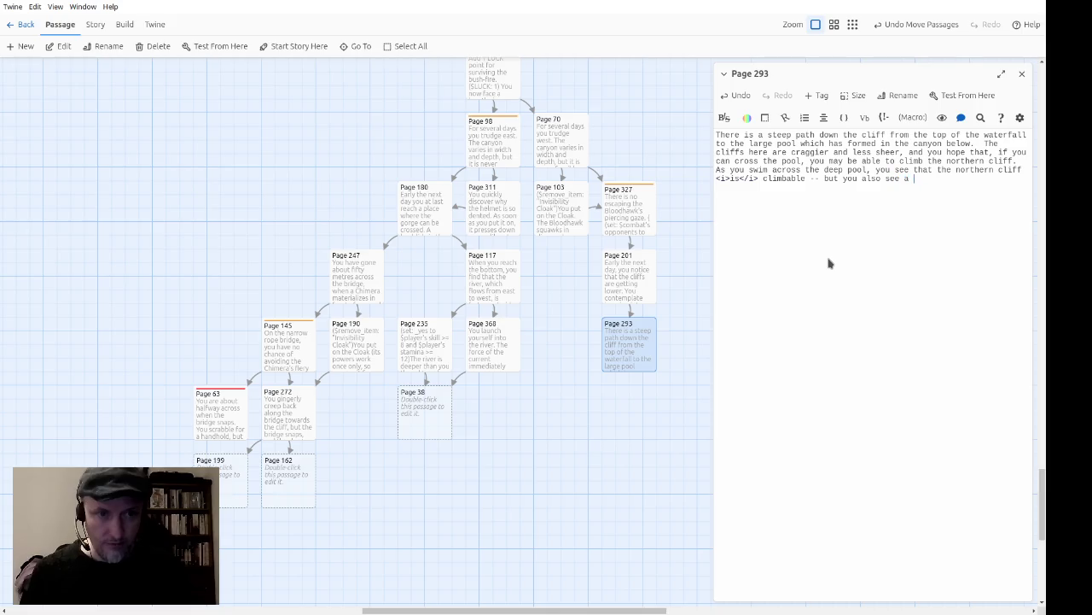
type("Alligator")
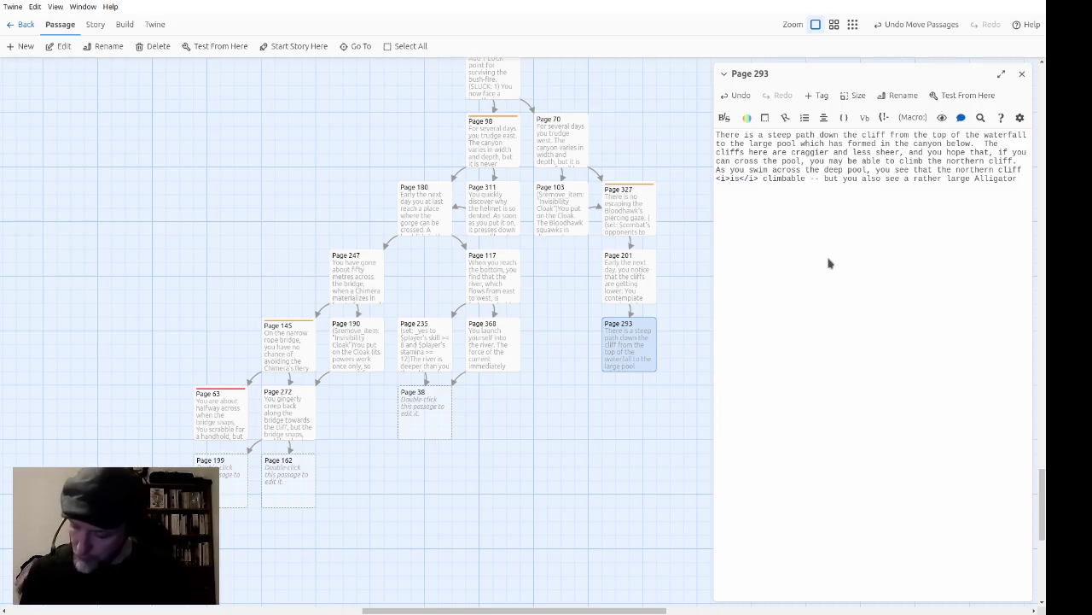
type(" wa")
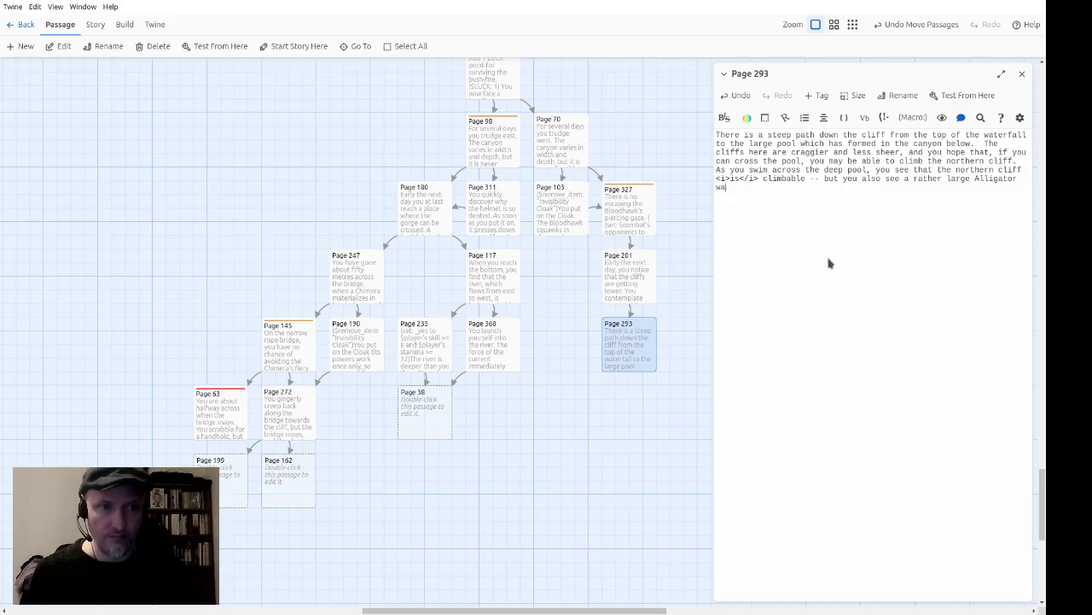
type("ddle from the nort")
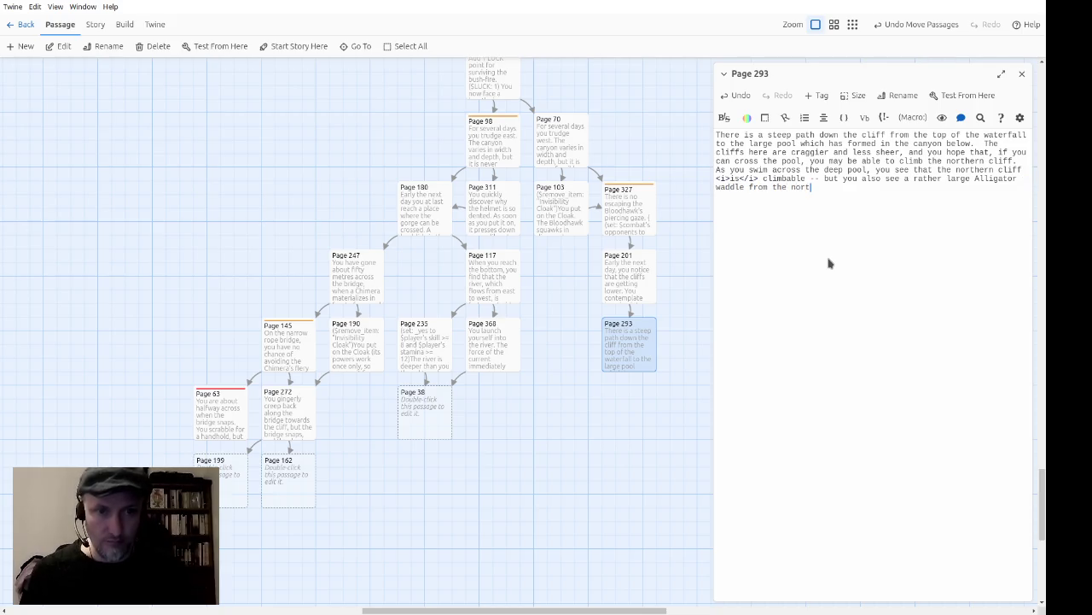
type("hern shor")
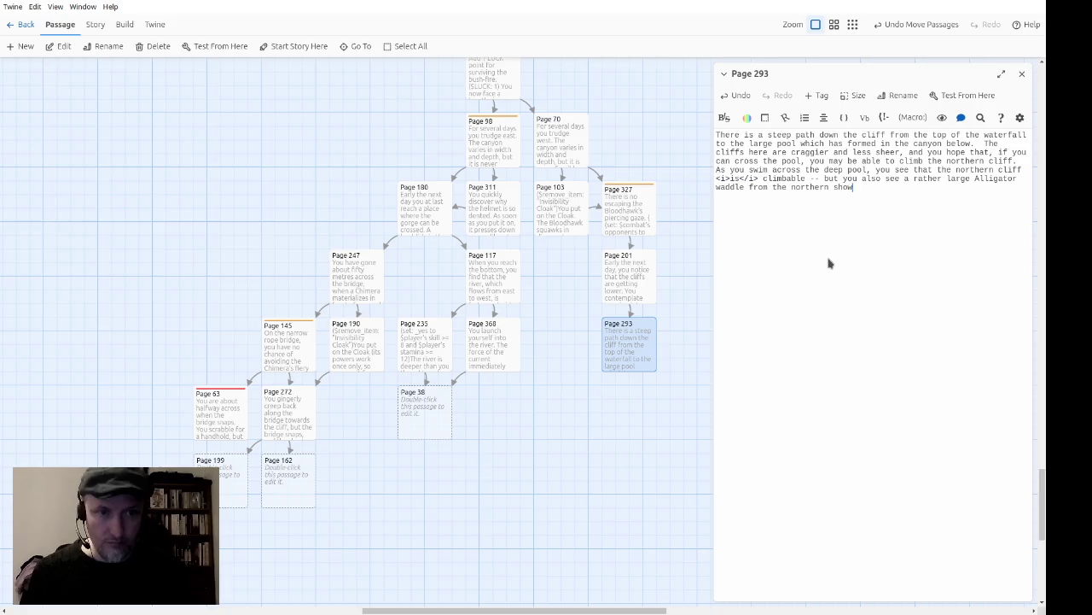
type("e into the water,")
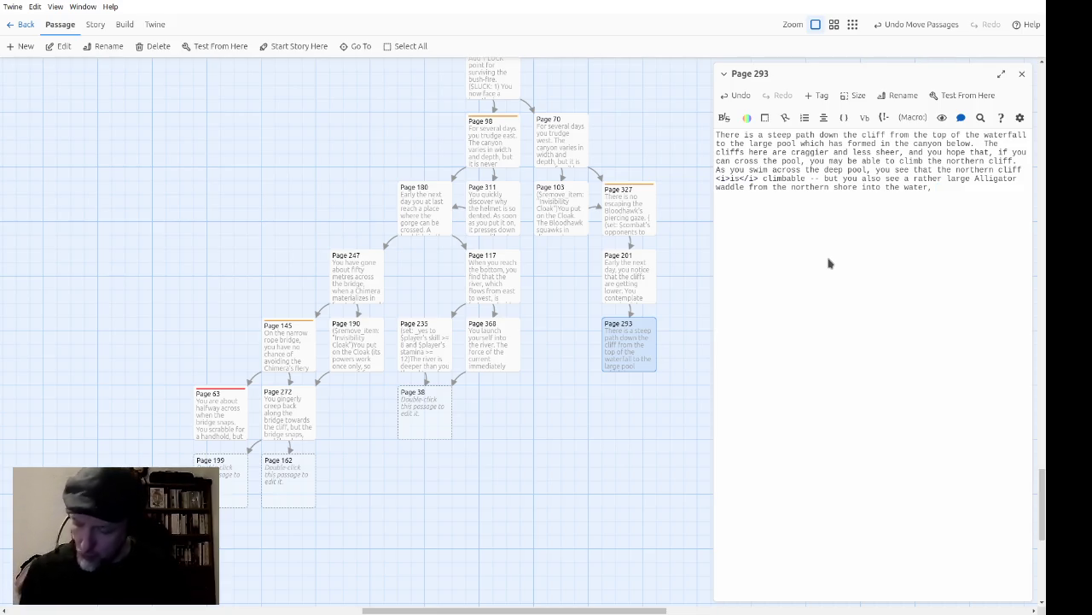
type("where")
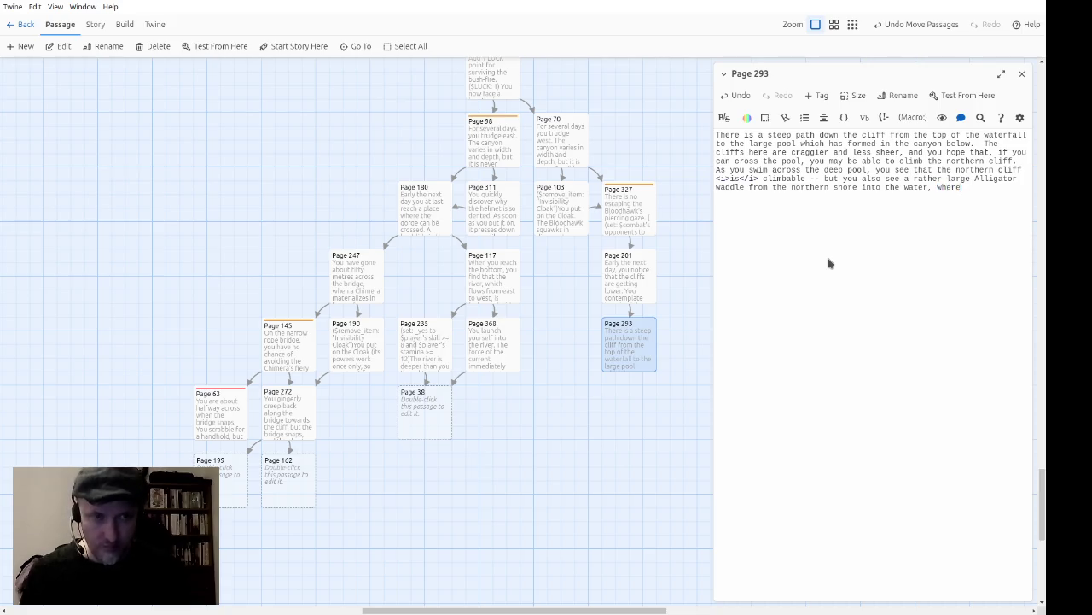
type(" its snout c")
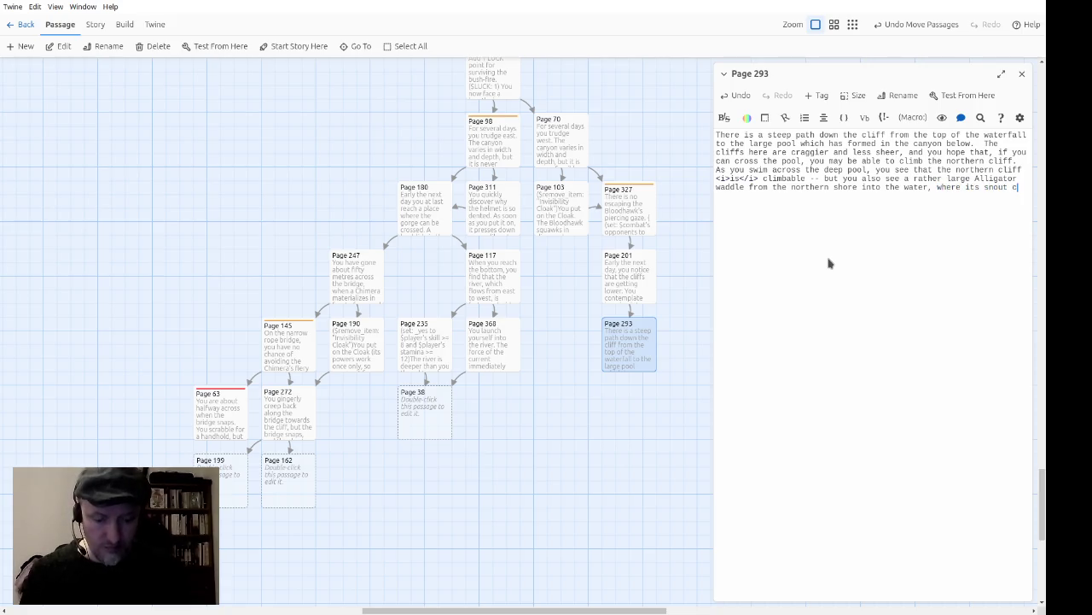
type("uts a furr")
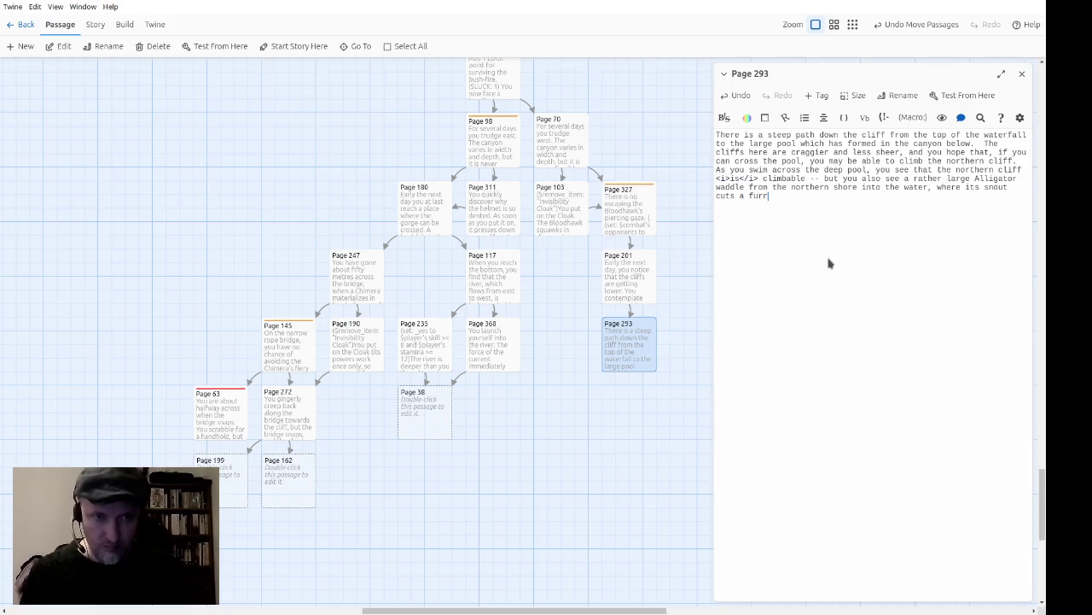
type("ow in the water ")
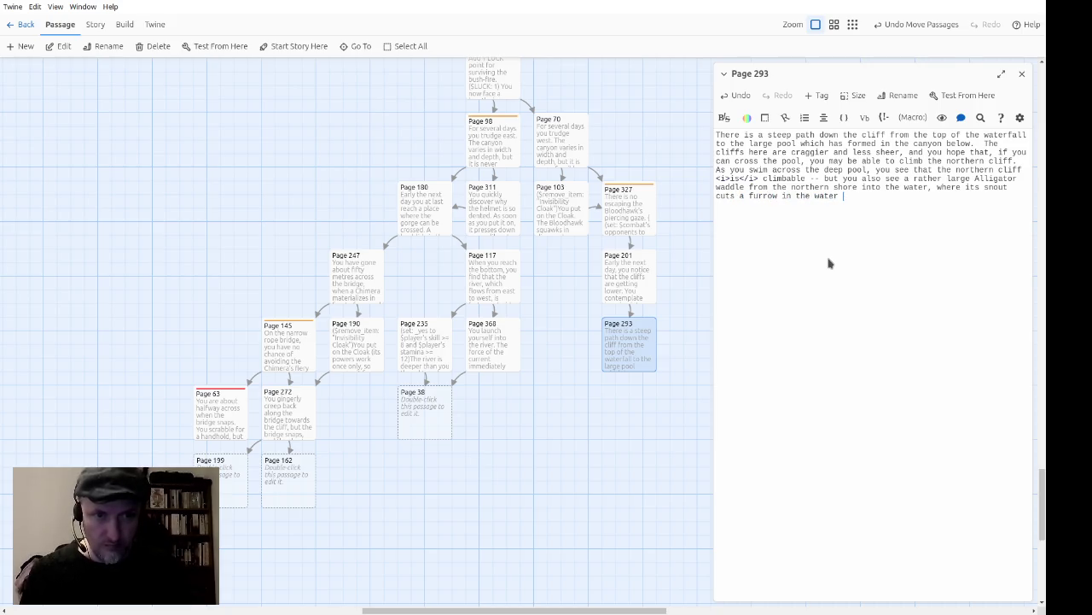
type("towards you.")
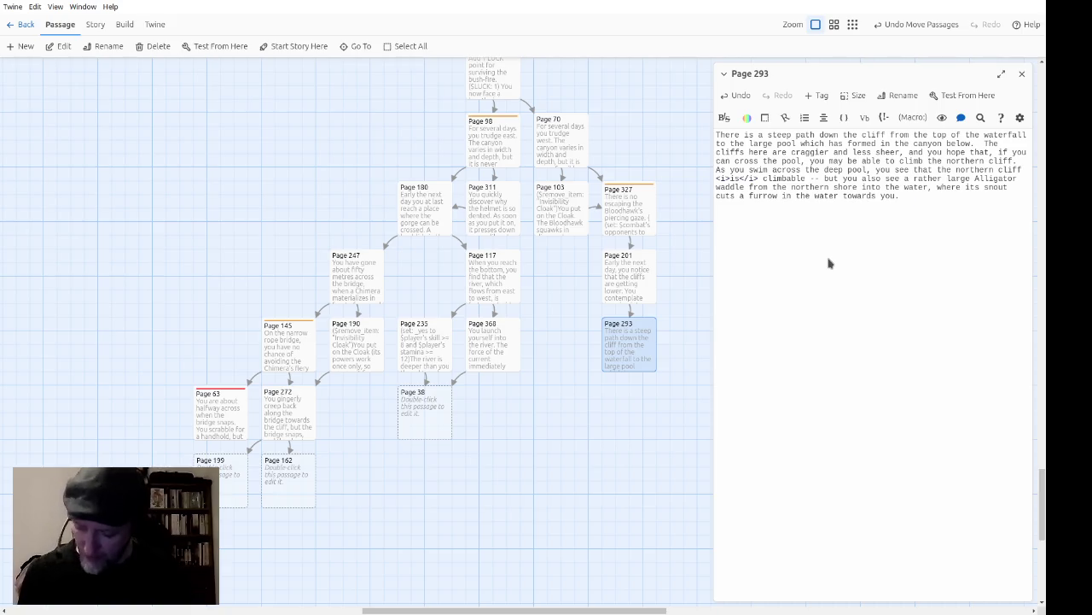
Add that the Cloak of Temporary Invisibility is too awkward and time-consuming to use here
type("If you ha")
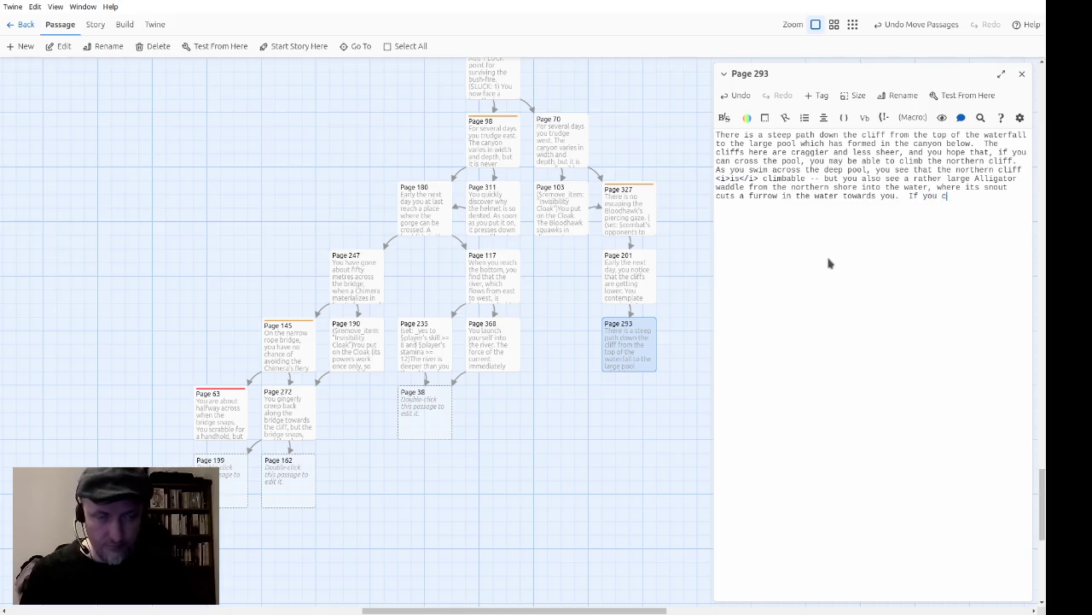
type("ve the Cloak or")
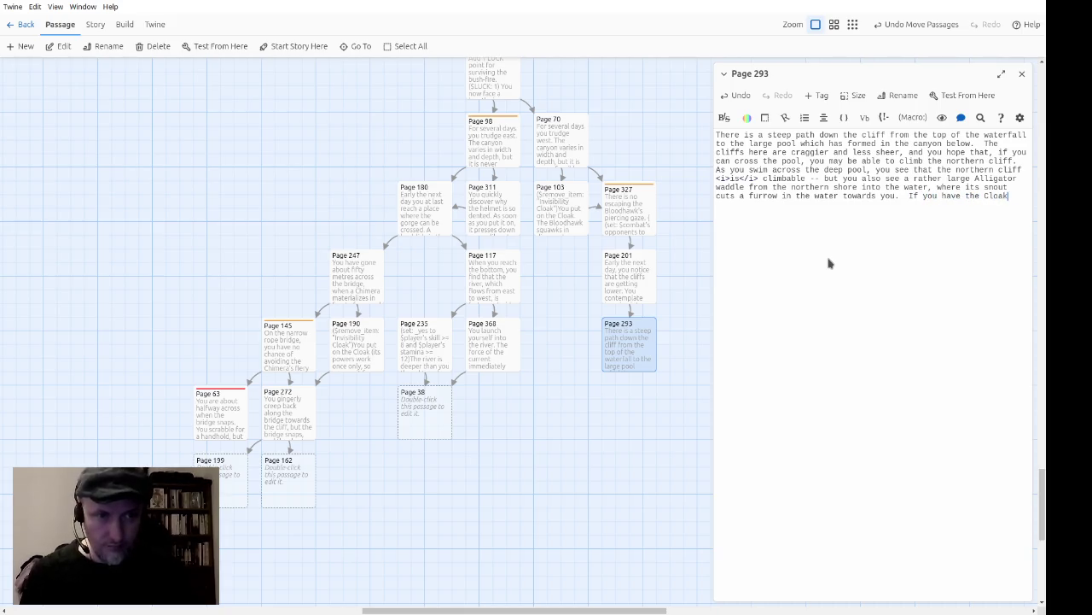
key("BackSpace")
key("BackSpace")
type("f Temporary Invi")
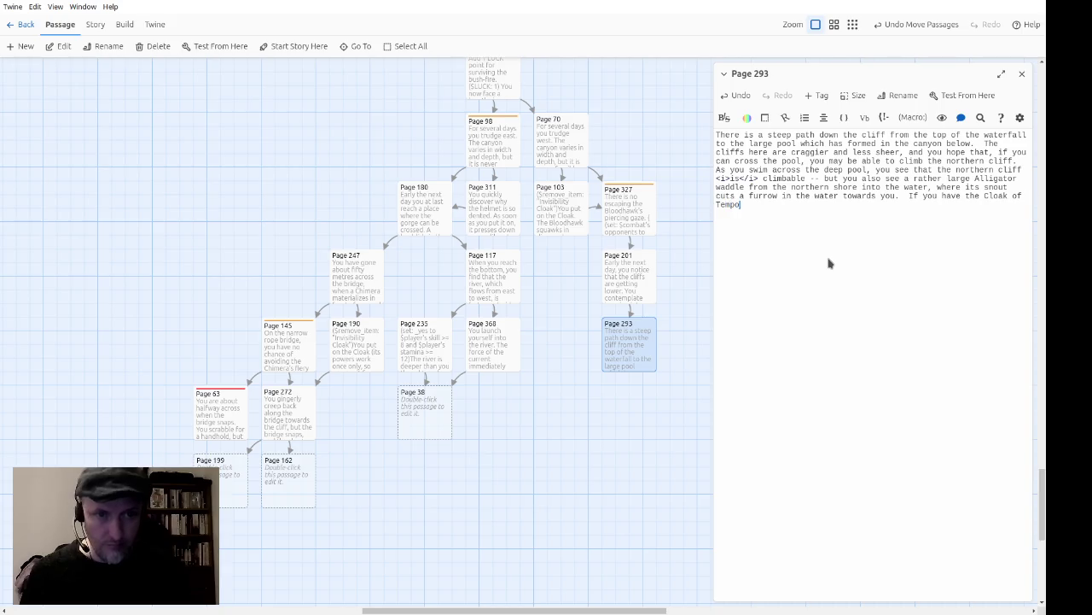
type("si")
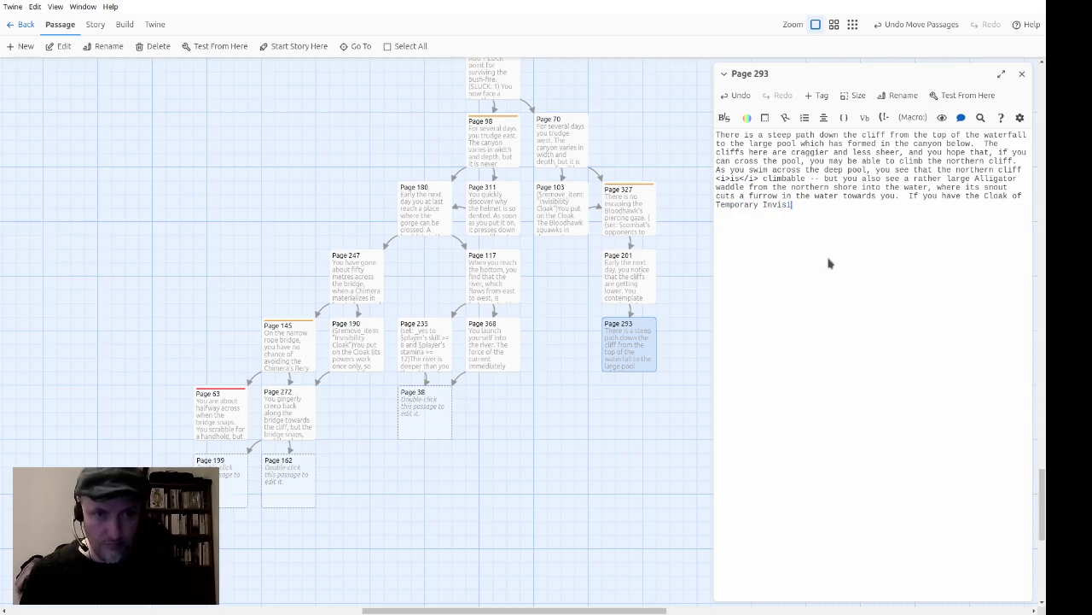
type("bility, you cannot use it here:")
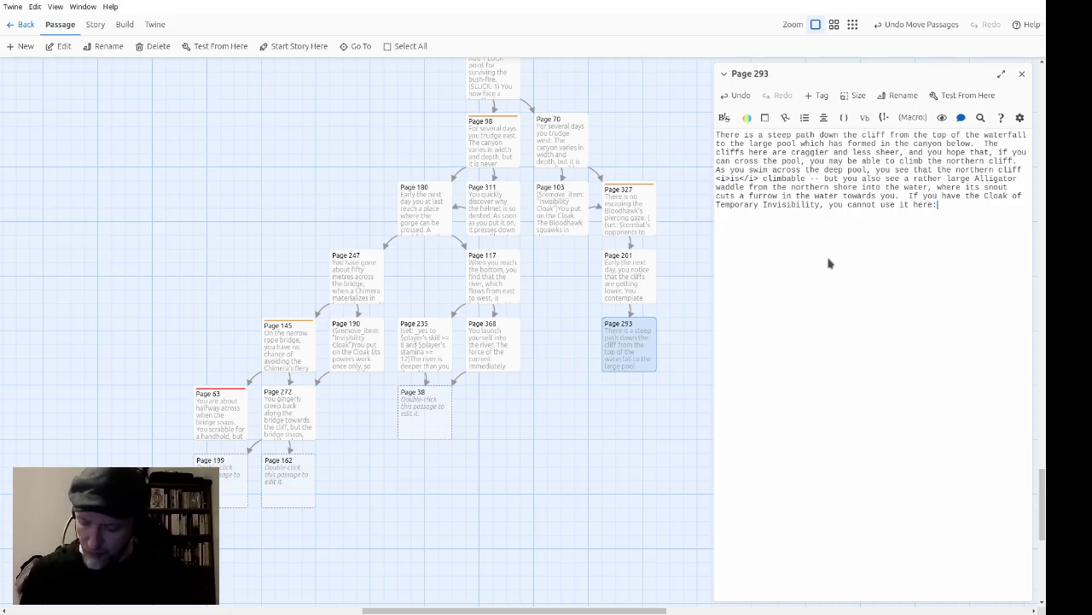
type("it would be too awkward and time-consuming to go")
type("t it ou")
type("t of your pack.  ")
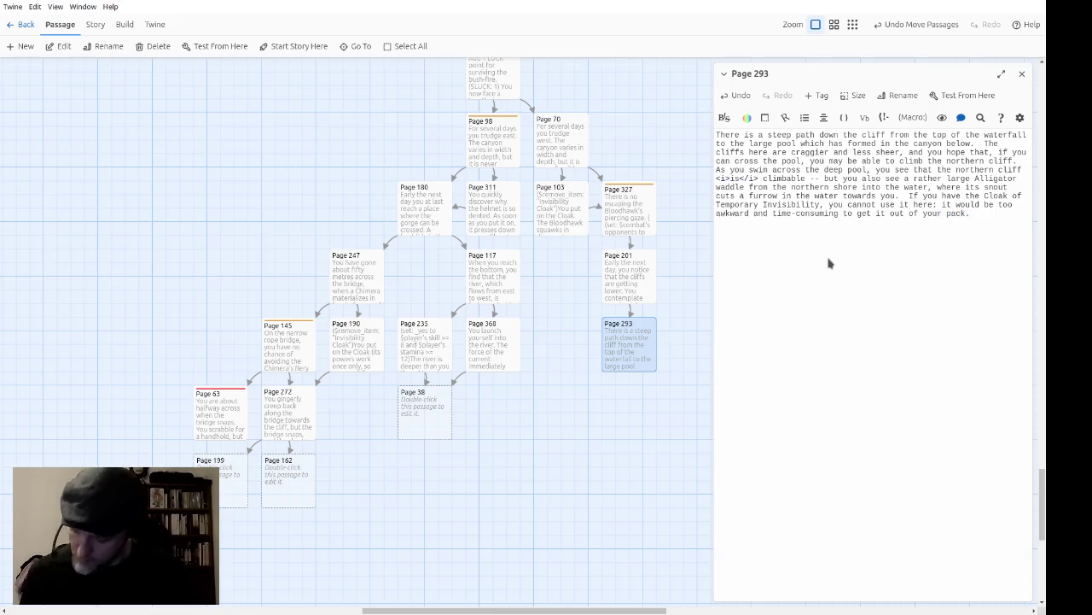
type("W")
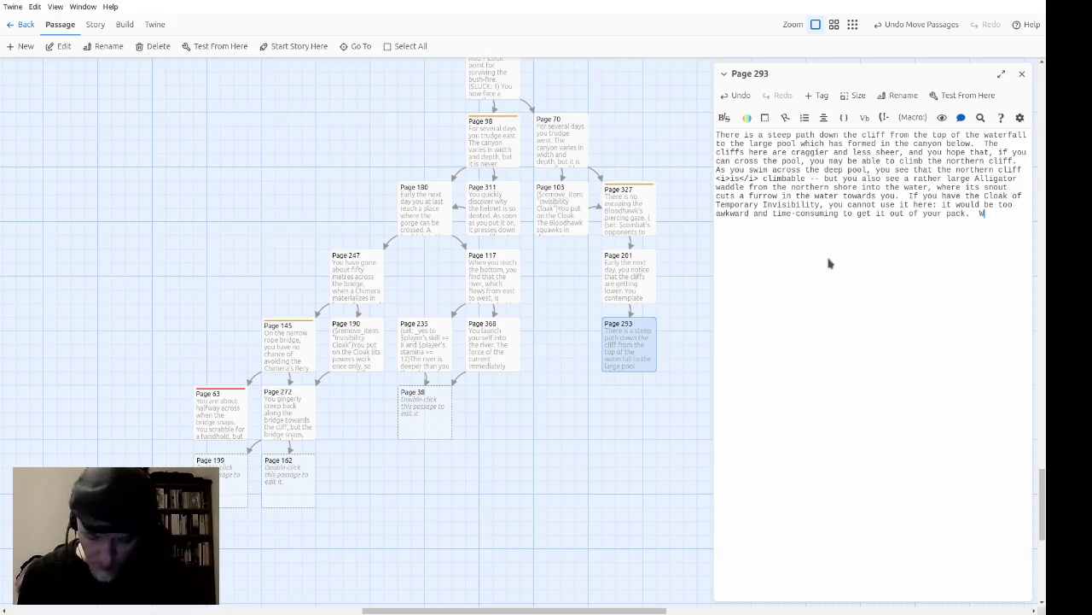
type("ill you tread ")
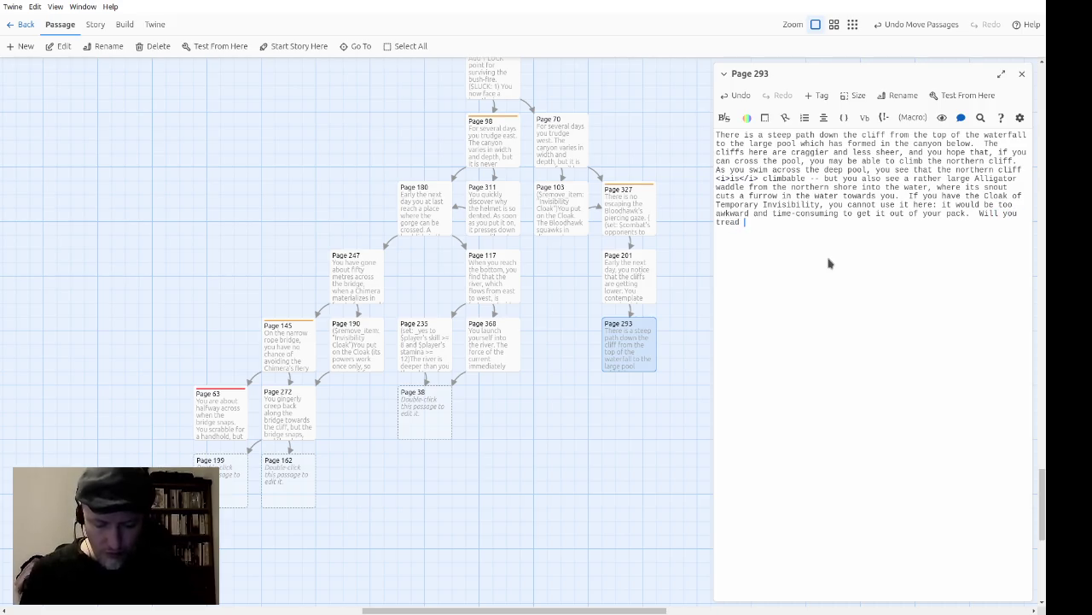
type("water to meet")
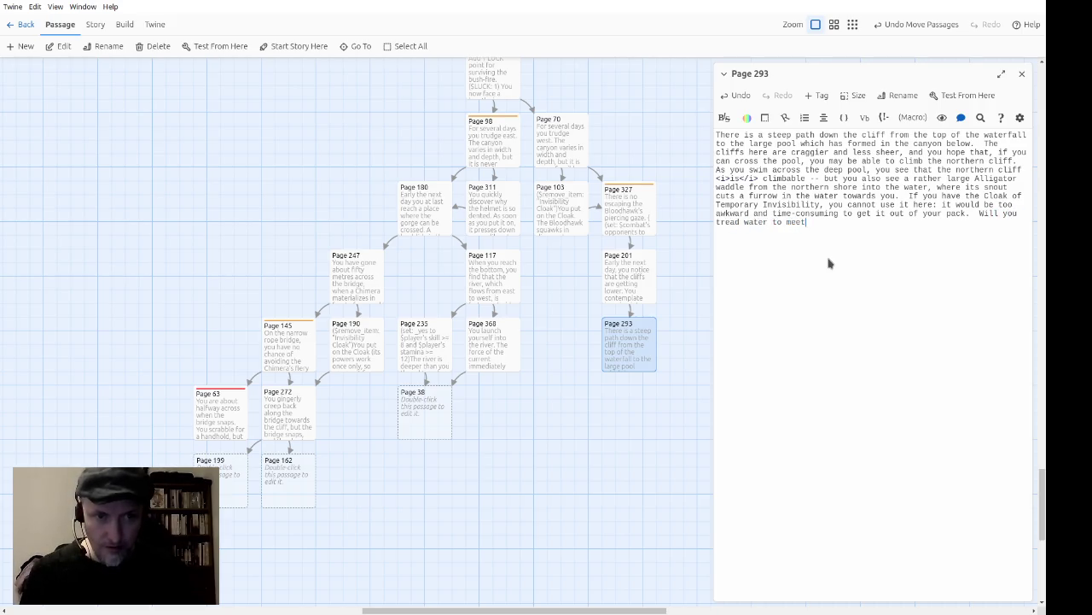
type(" the Alligator's")
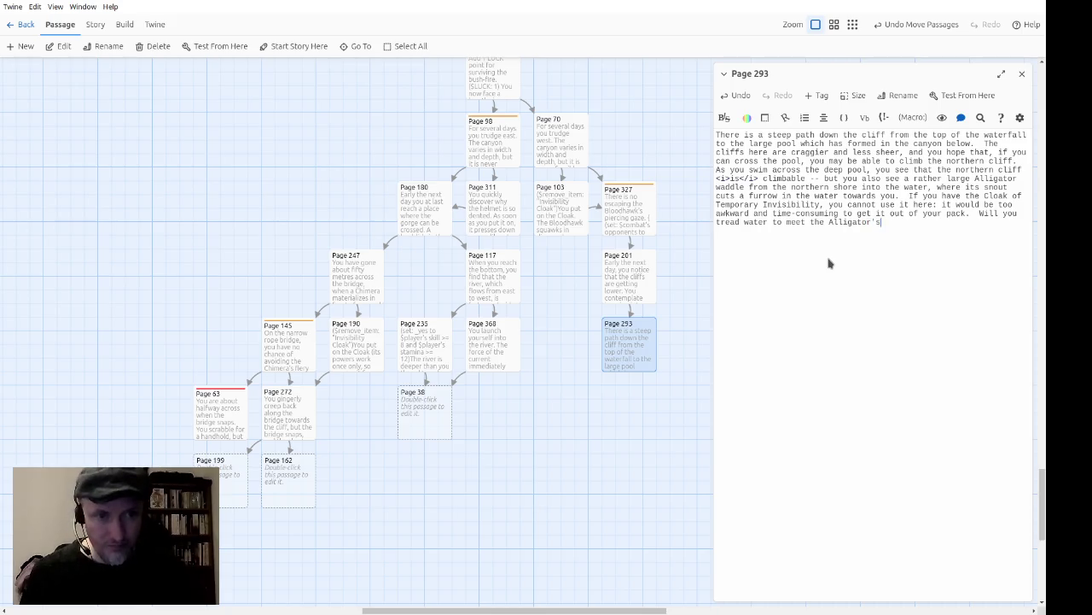
Finish Page 293 with the tread-water 'onslaught' choice and the dive-for-the-underbelly question
type("onslaught in as stable a poisition as possible")
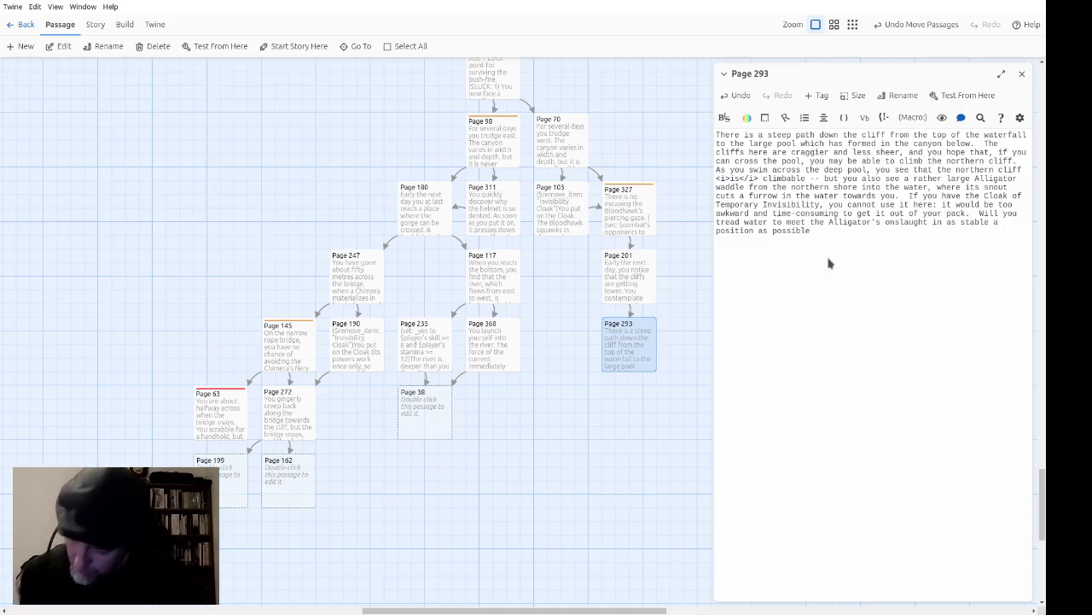
type(", or ")
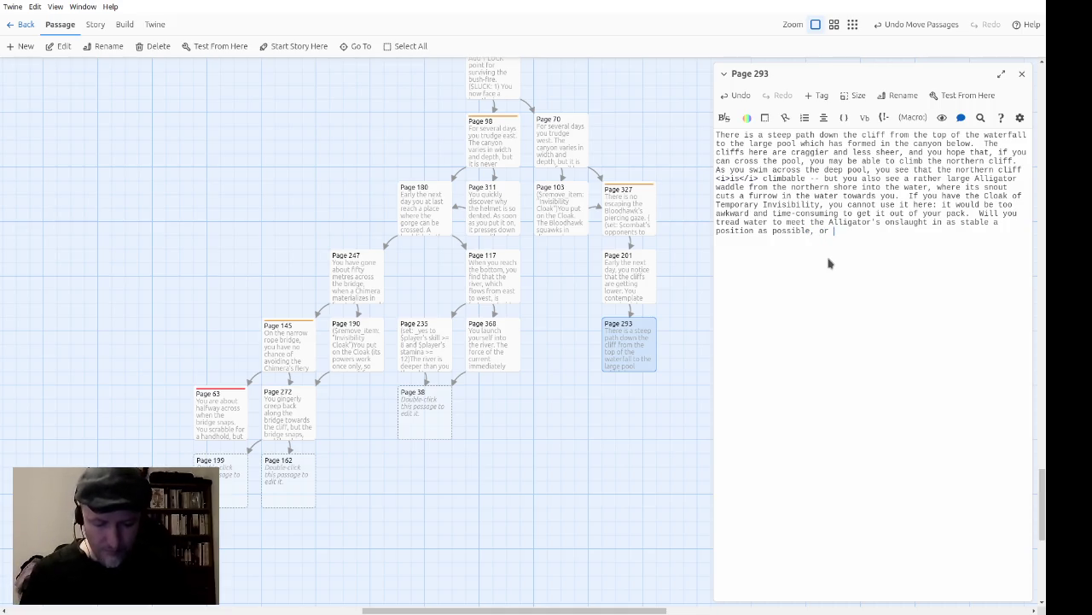
type("will you dive ")
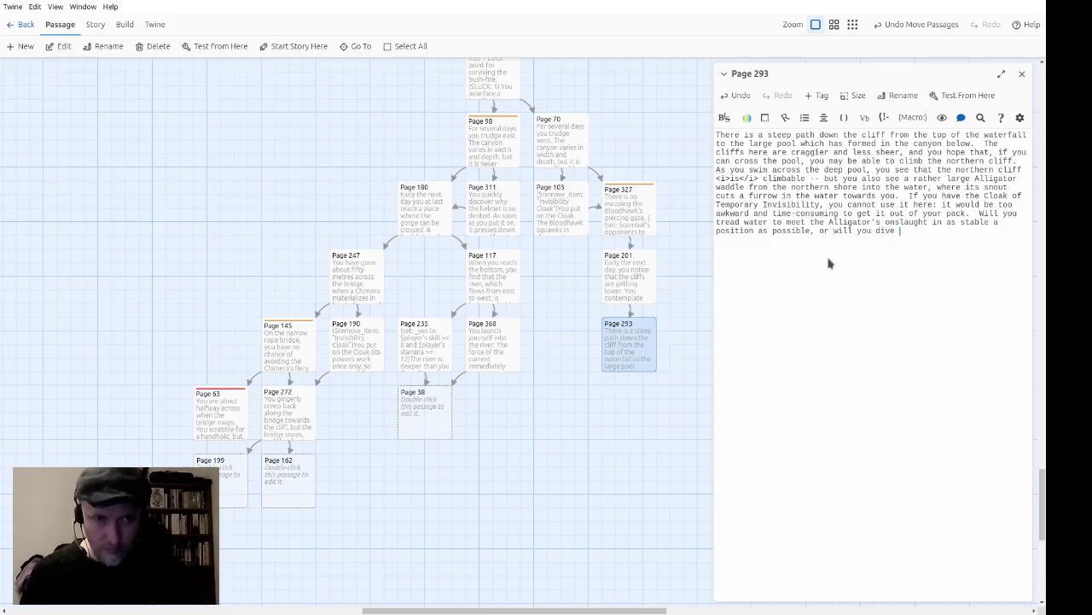
type("underwater in an attempt to get at the creature's underbelly?")
key("Up")
key("Up")
Make the choices links: [[tread water->Page 43]] and [[dive underwater->Page 380]]
key("Down")
key("Down")
type("[[tread water->Page ")
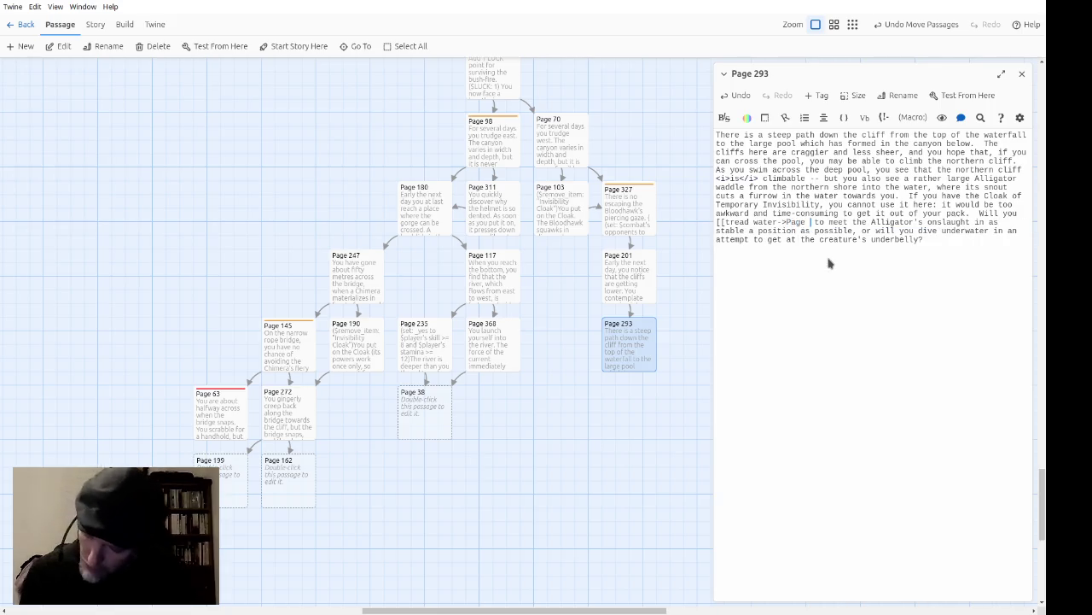
type("43]]")
key("Down")
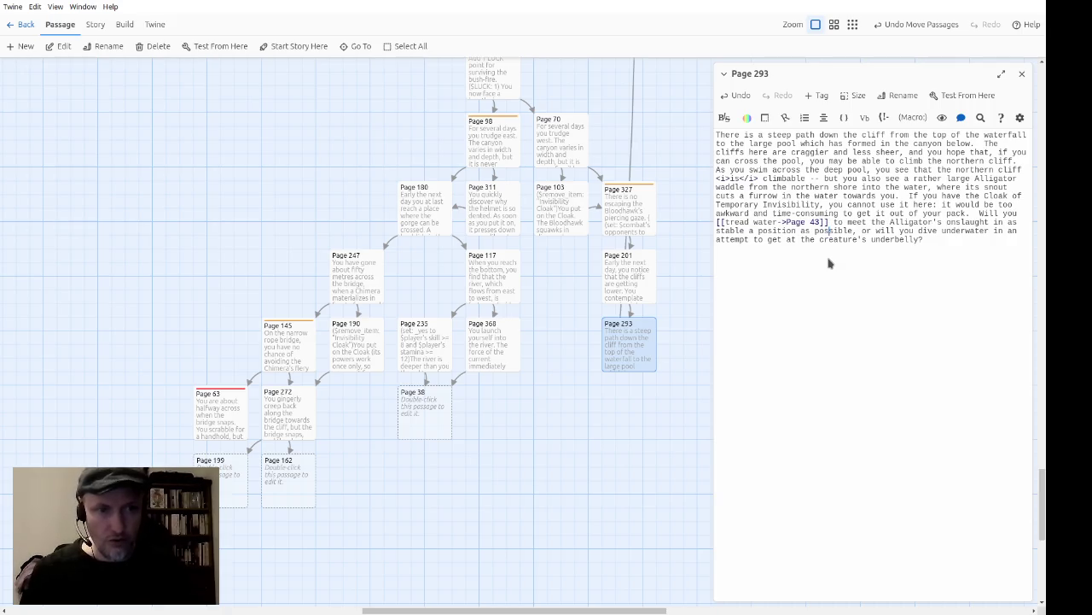
key("ctrl+Left")
type("[[")
key("ctrl+Right")
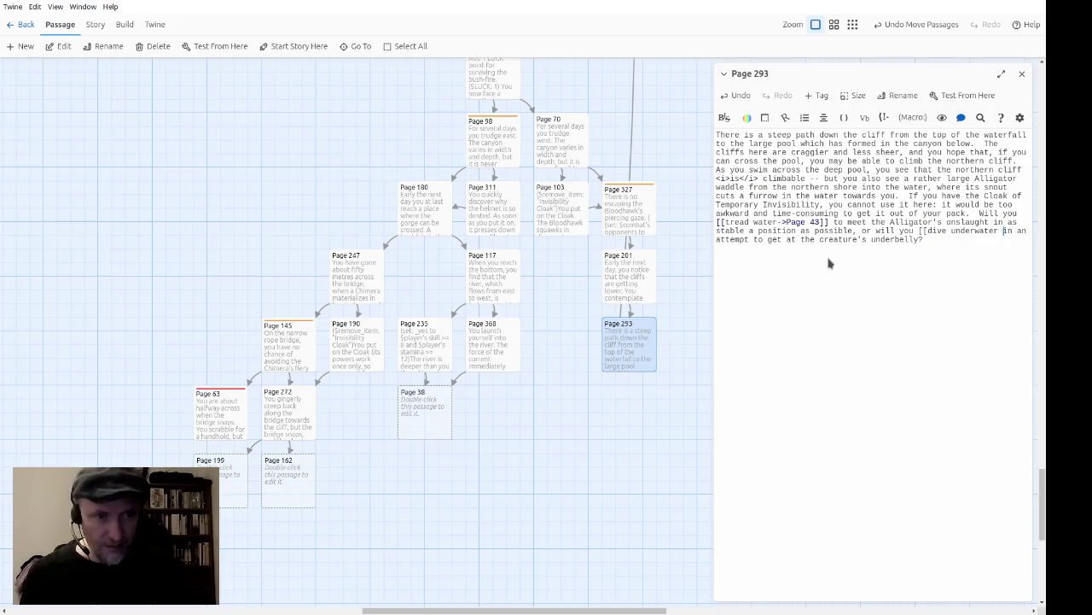
type("->Page ")
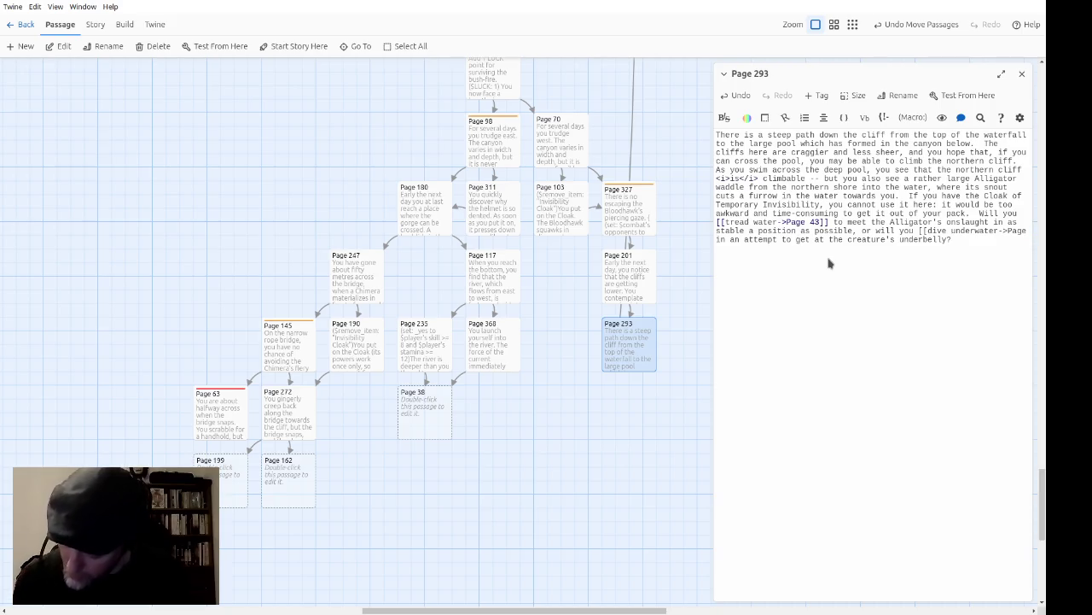
type("380]]")
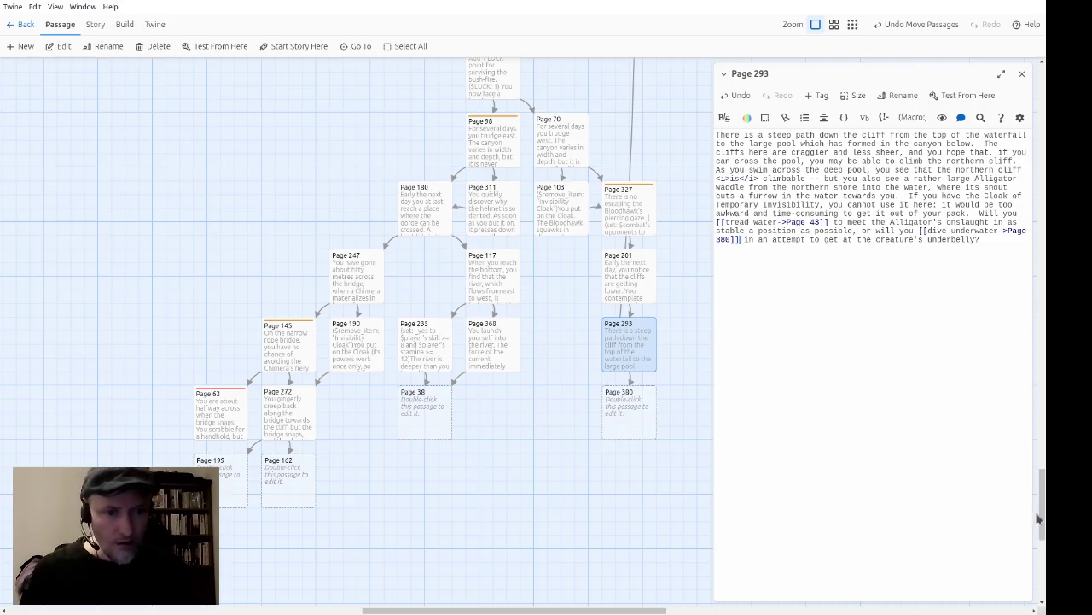
In the zoomed-out structure view, drag Page 43 to just below Page 293
left_click(852, 24)
scroll(649, 175, "up", 5)
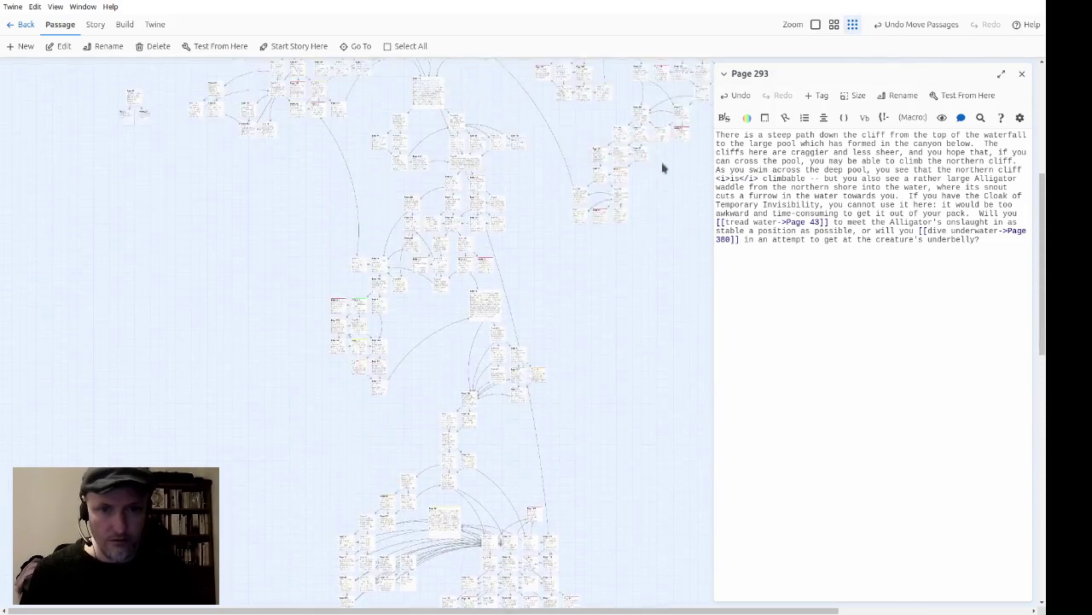
scroll(512, 256, "up", 2)
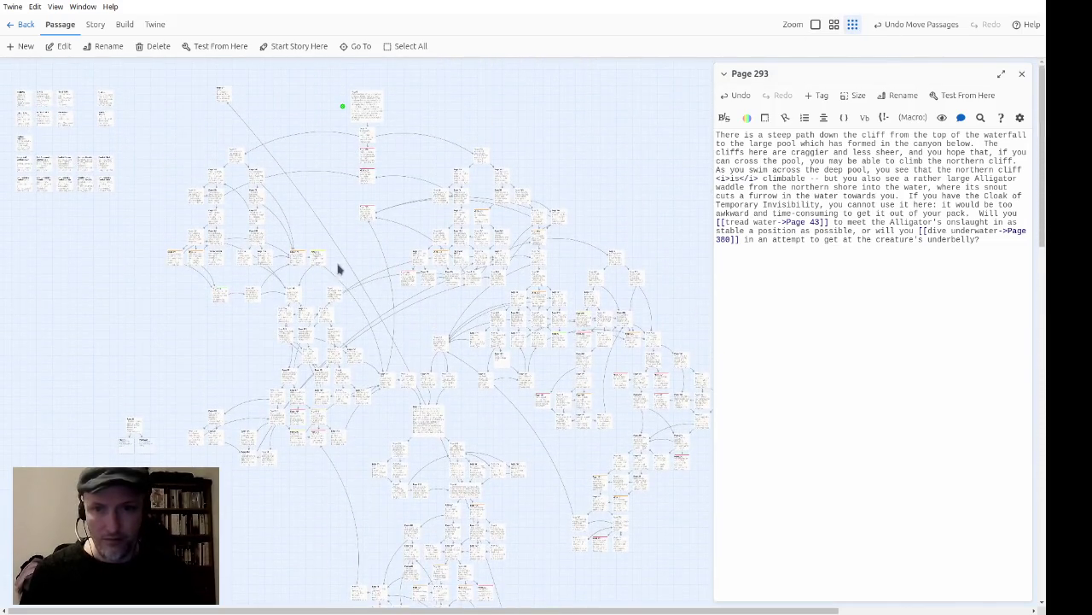
mouse_move(225, 98)
left_mouse_down()
mouse_move(383, 186)
mouse_move(563, 577)
left_mouse_up()
scroll(666, 358, "down", 5)
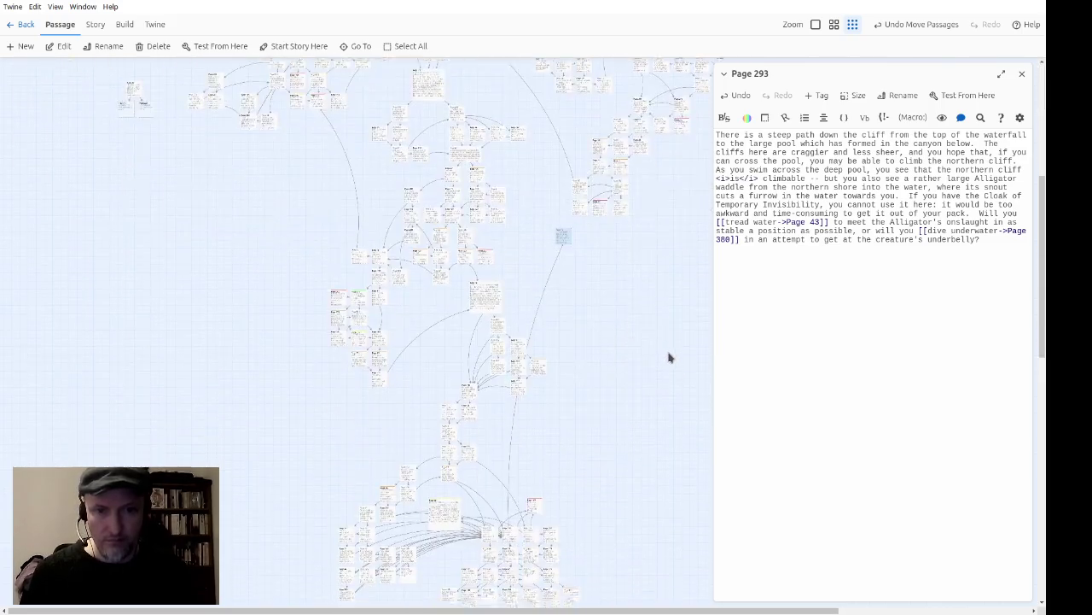
mouse_move(561, 114)
left_mouse_down()
mouse_move(624, 436)
mouse_move(621, 495)
left_mouse_up()
scroll(655, 387, "down", 3)
left_click_drag(638, 163, 622, 324)
mouse_move(624, 168)
left_mouse_down()
mouse_move(629, 290)
mouse_move(586, 390)
mouse_move(524, 339)
mouse_move(529, 312)
left_mouse_up()
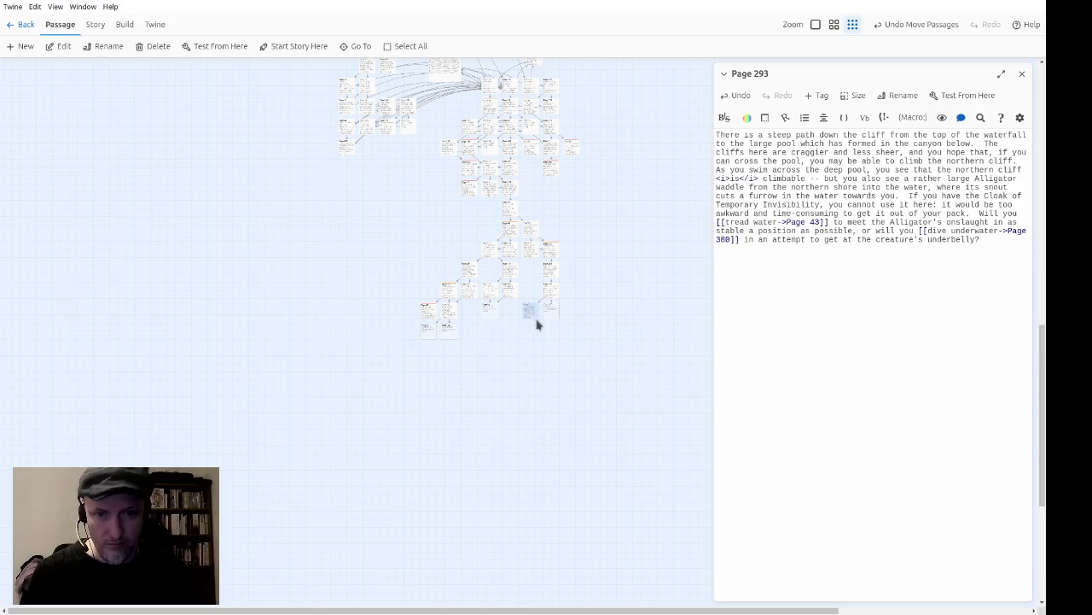
Zoom back to full detail and shift Page 43 and Page 380 slightly right together
left_click(815, 24)
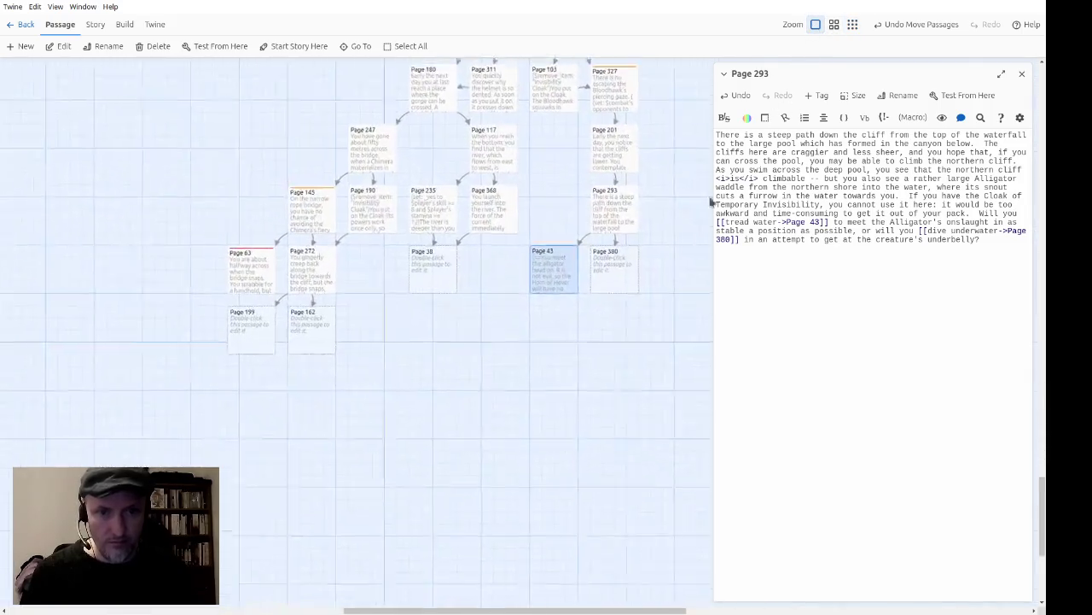
scroll(585, 361, "right", 3)
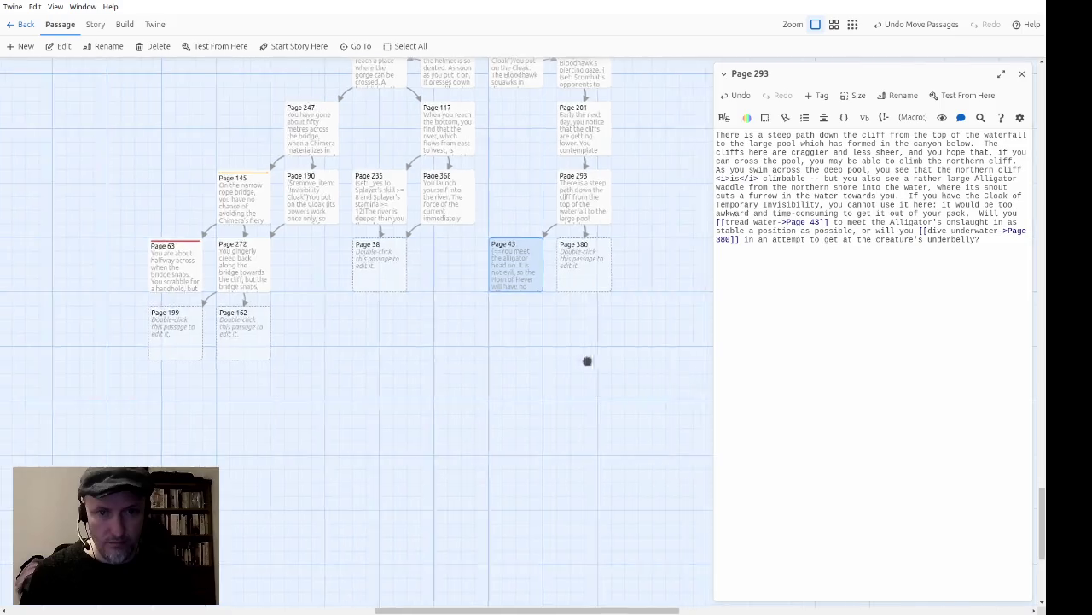
mouse_move(533, 338)
left_mouse_down()
mouse_move(461, 327)
mouse_move(422, 282)
mouse_move(501, 283)
left_mouse_up()
left_click(524, 361)
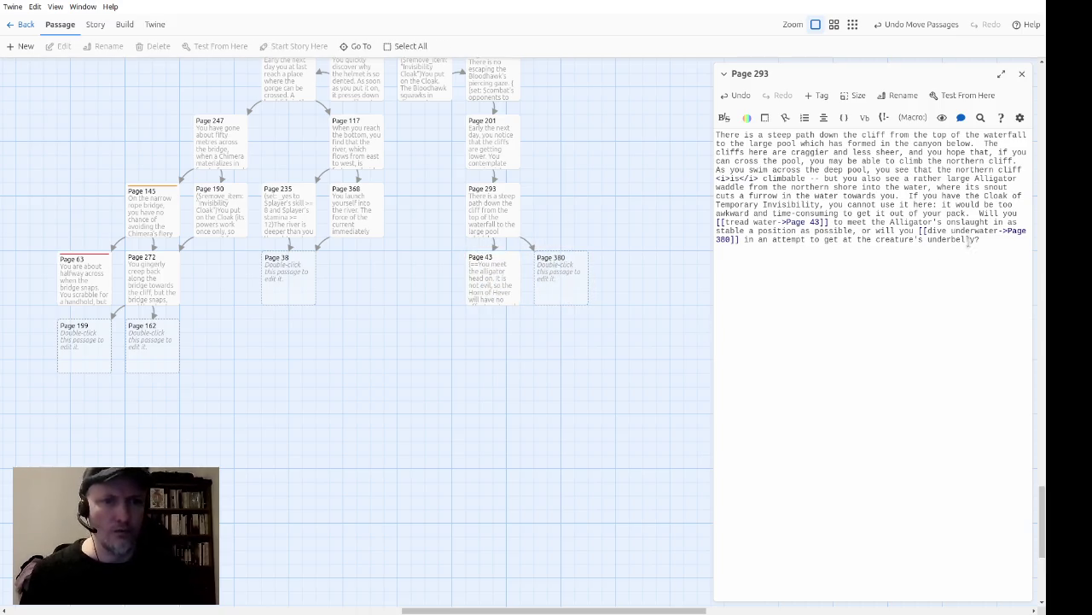
double_click(495, 291)
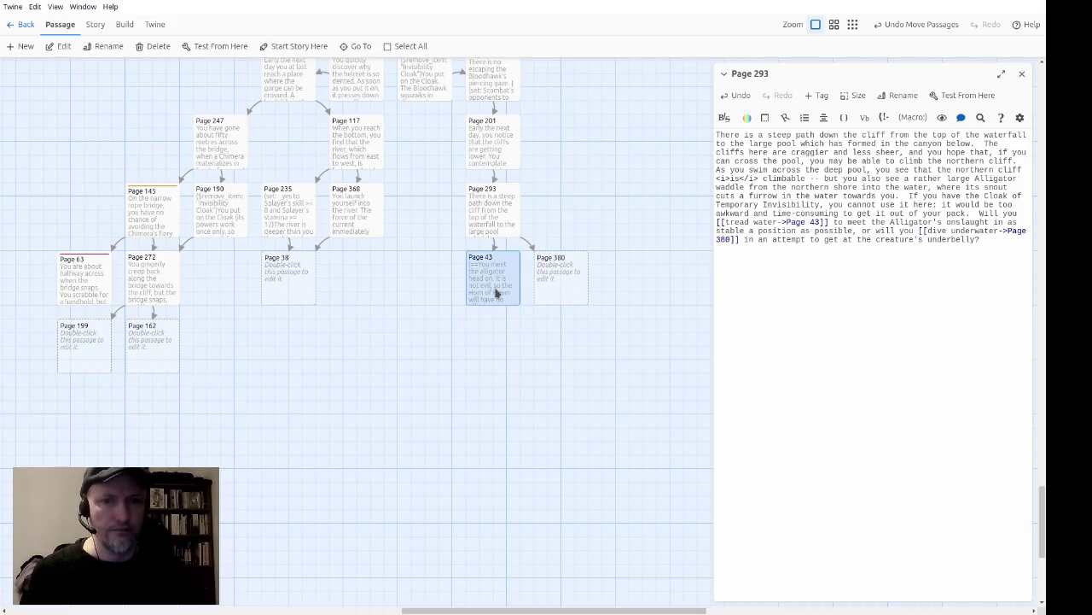
Remove the second Alligator opponent block and the 'First' prefix in Page 43
left_click(879, 249)
key("shift+Down")
key("shift+Down")
key("shift+Down")
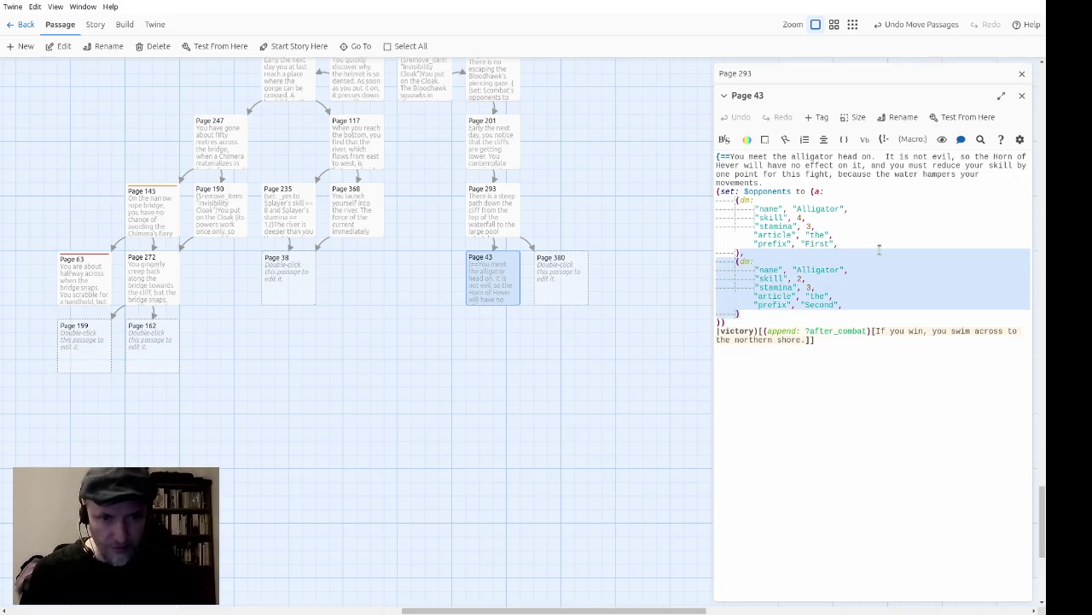
key("BackSpace")
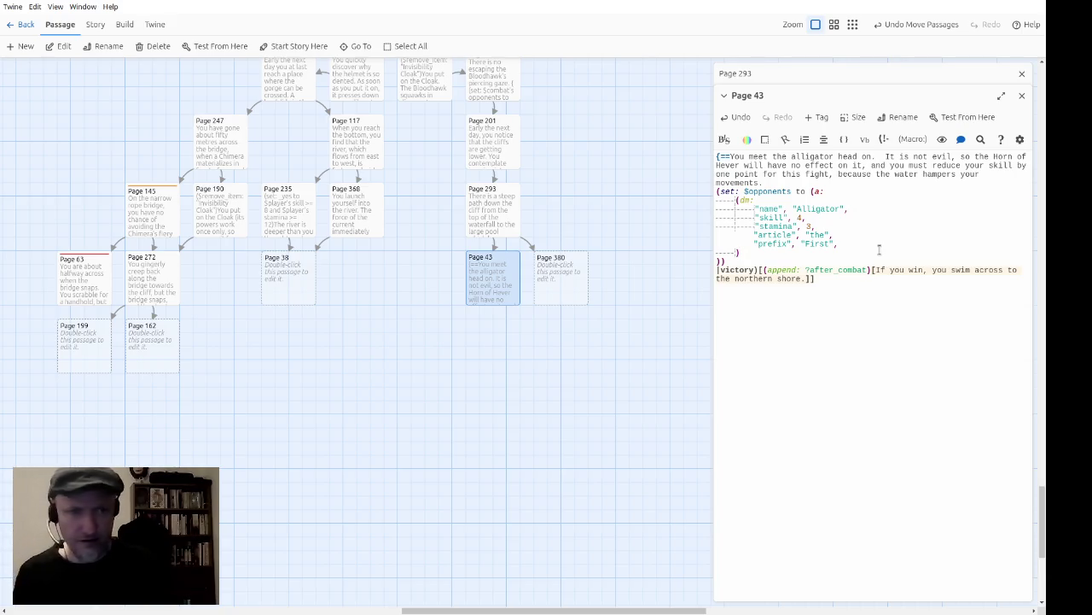
double_click(816, 243)
key("BackSpace")
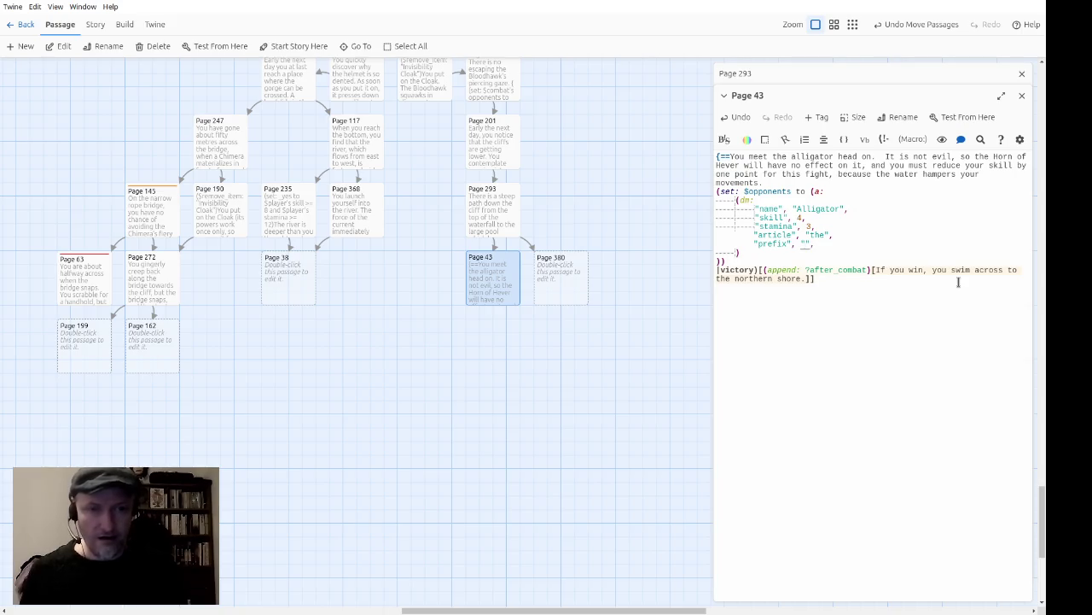
Delete the opening markup before 'You meet' and type '{' after the intro paragraph
key("ctrl+Home")
key("Delete")
key("Up")
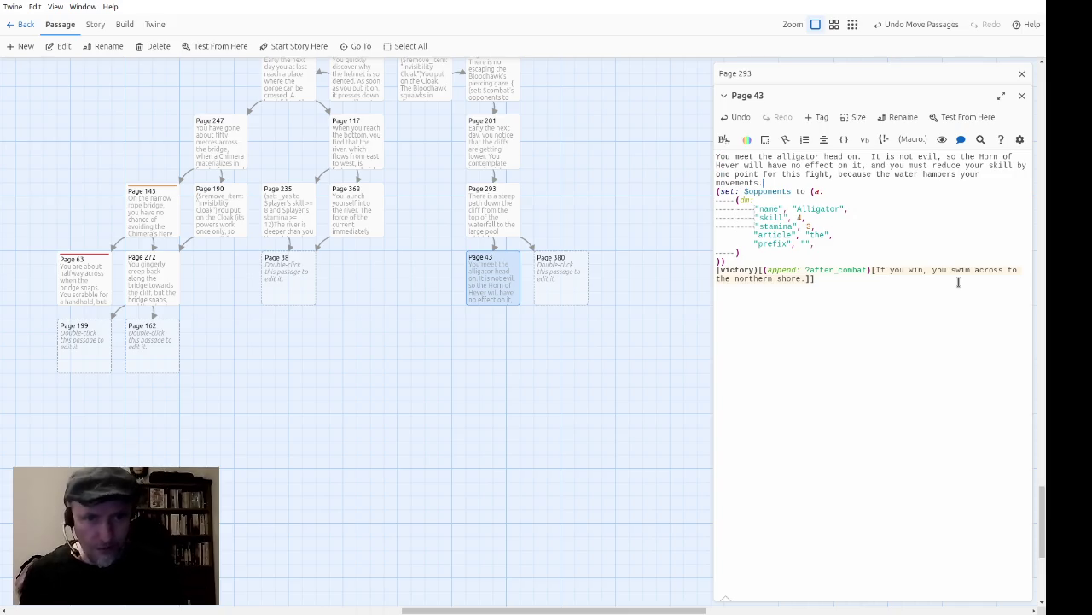
type("{==")
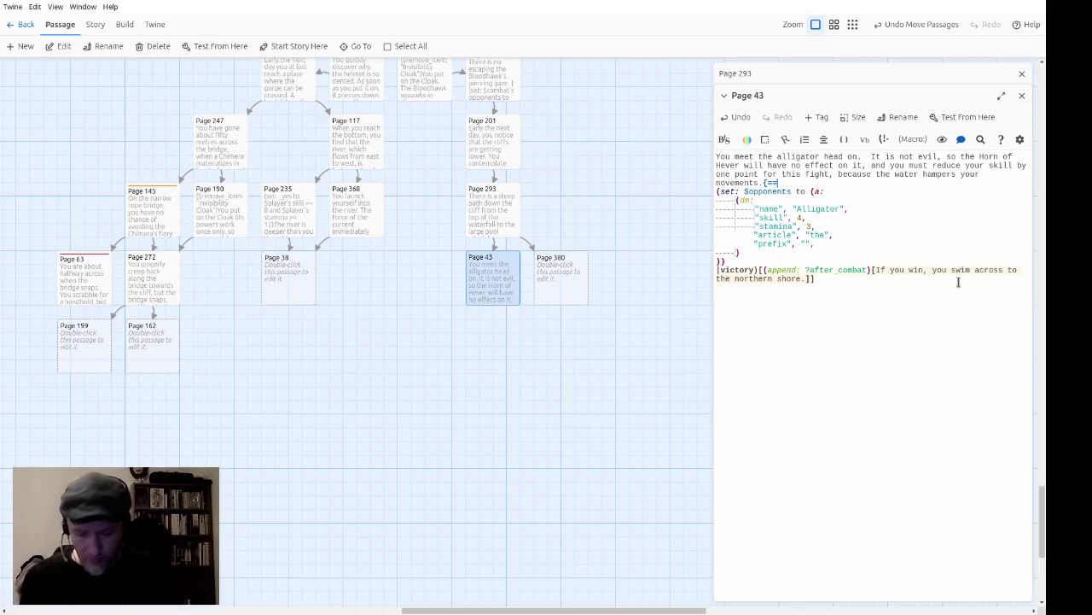
key("Down")
key("Down")
key("Down")
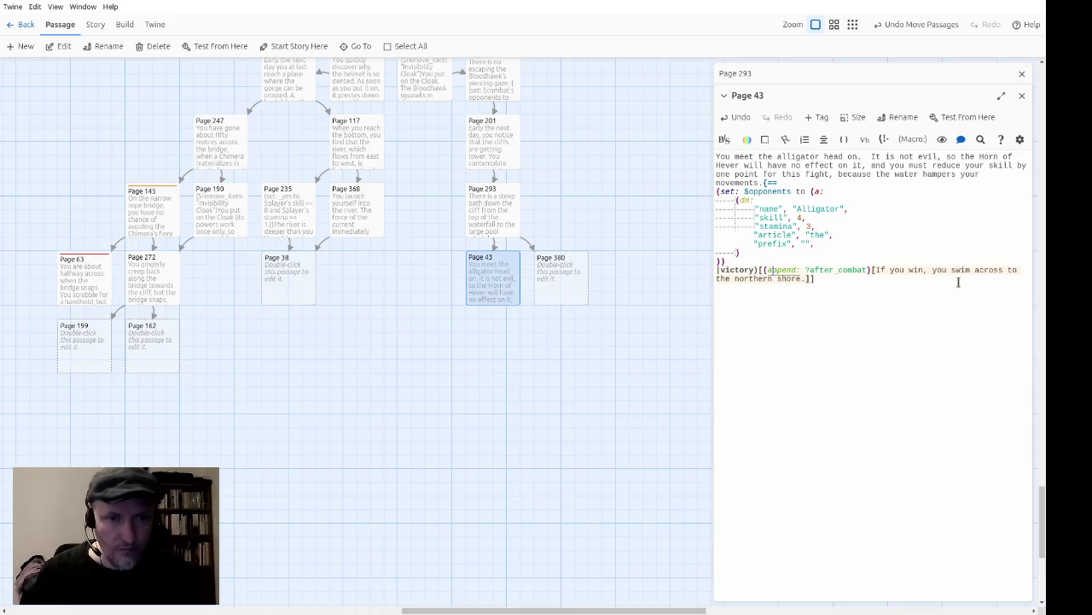
Replace the after-combat append with ($SKILL: 1) and add ($SKILL: -1) after 'movements.'
key("Left")
key("ctrl+shift+Right")
key("ctrl+shift+Right")
key("ctrl+shift+Right")
key("Delete")
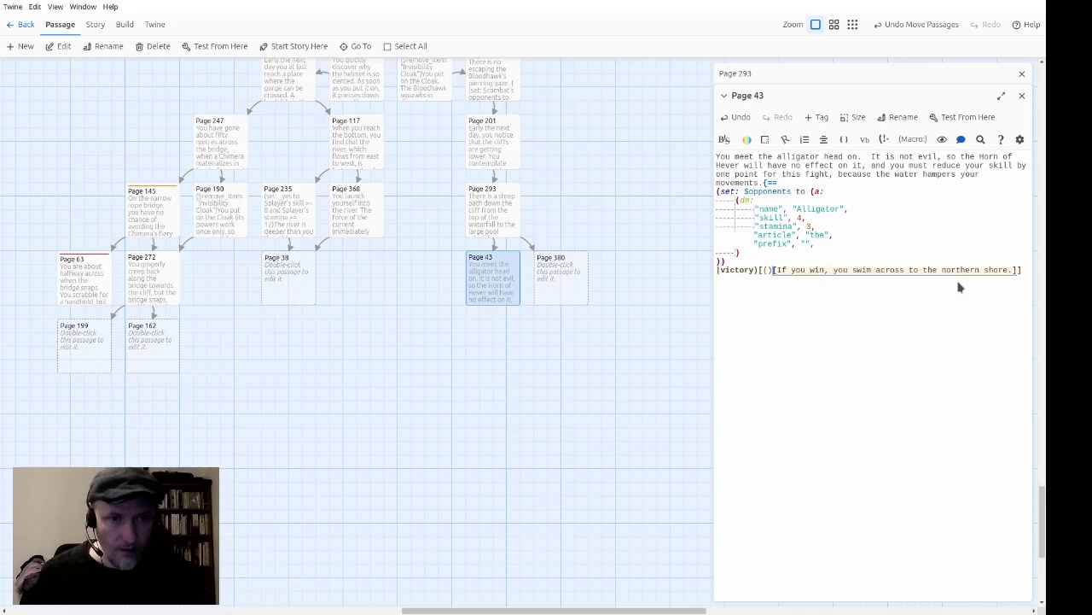
key("BackSpace")
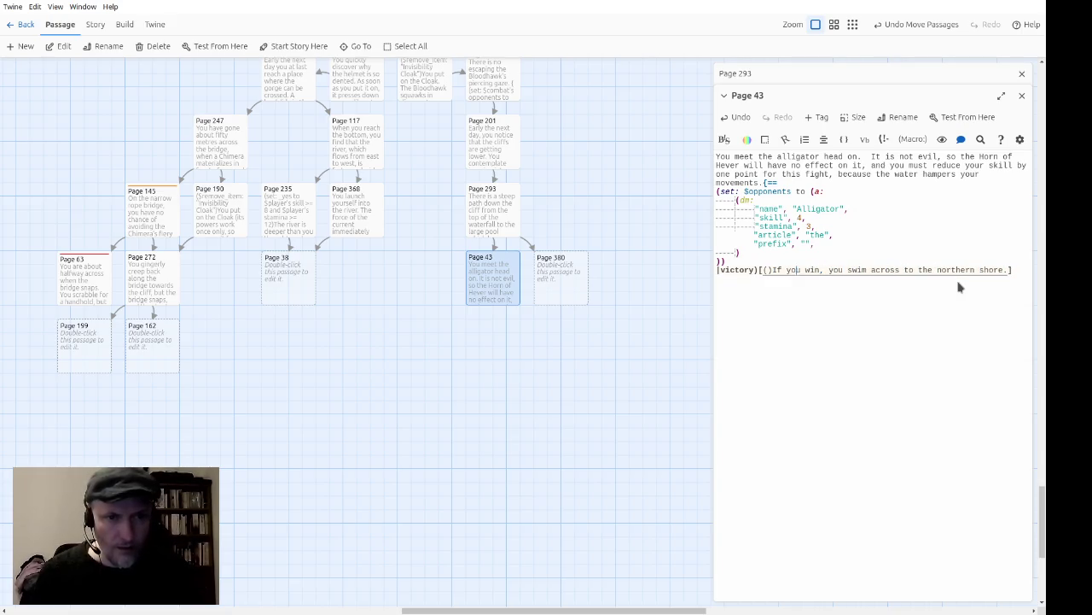
type("$SKILL: 1")
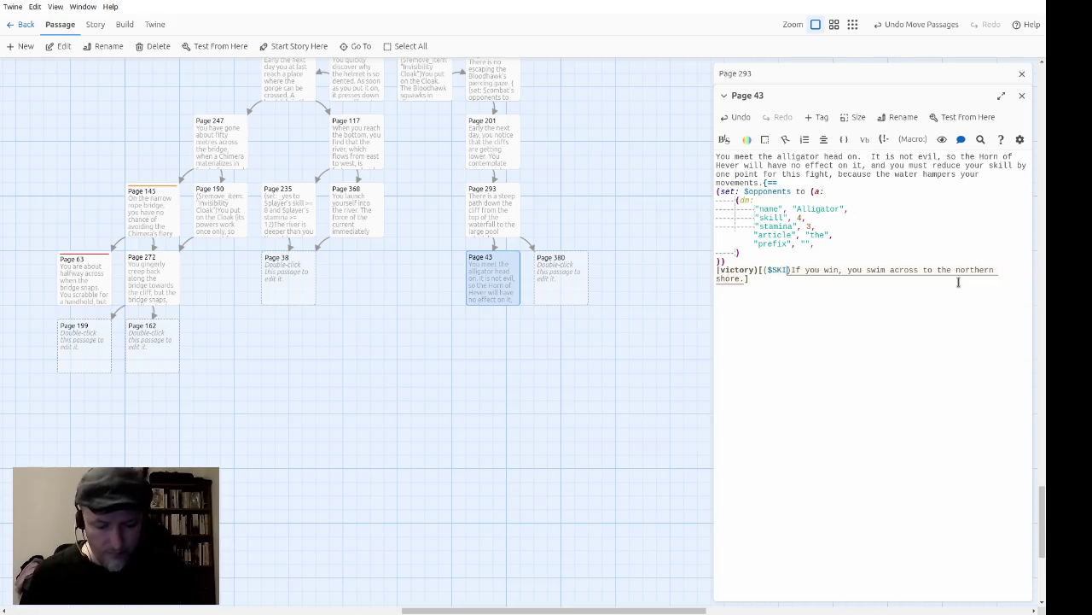
key("shift+Left")
key("shift+Left")
key("shift+Left")
key("ctrl+c")
key("Up")
key("Up")
key("Up")
type("(")
key("ctrl+v")
key("Left")
key("shift+Left")
key("Right")
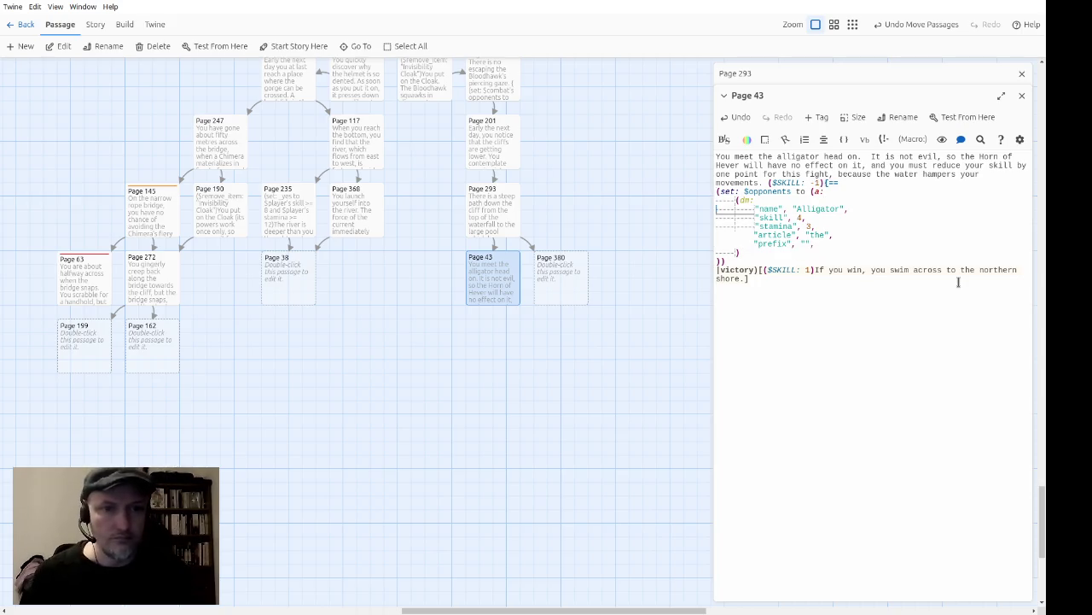
Set the Alligator's skill to 7 and stamina to 10
key("Down")
key("Down")
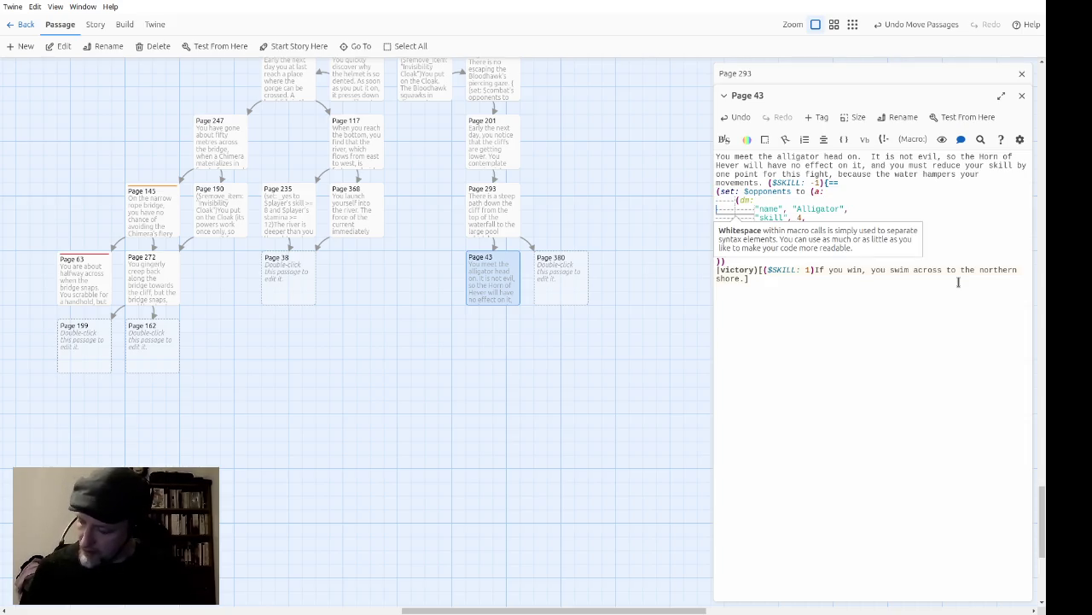
key("Down")
key("End")
key("Left")
key("Left")
type("7")
key("Down")
key("End")
key("Left")
key("BackSpace")
type("10")
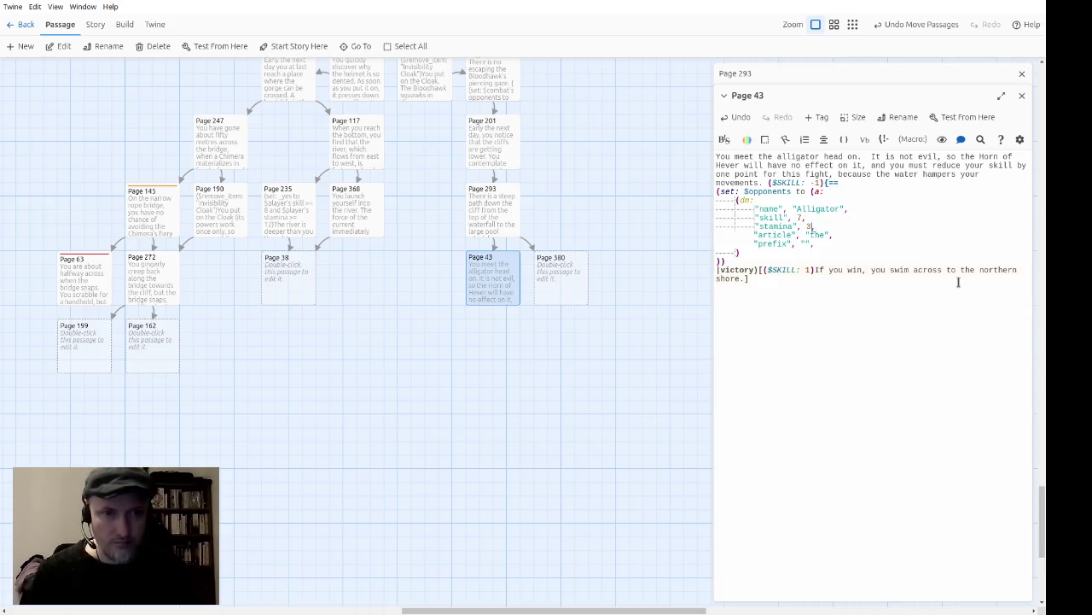
Duplicate the prefix line to add an alignment of 'neutral' for the Alligator
key("Down")
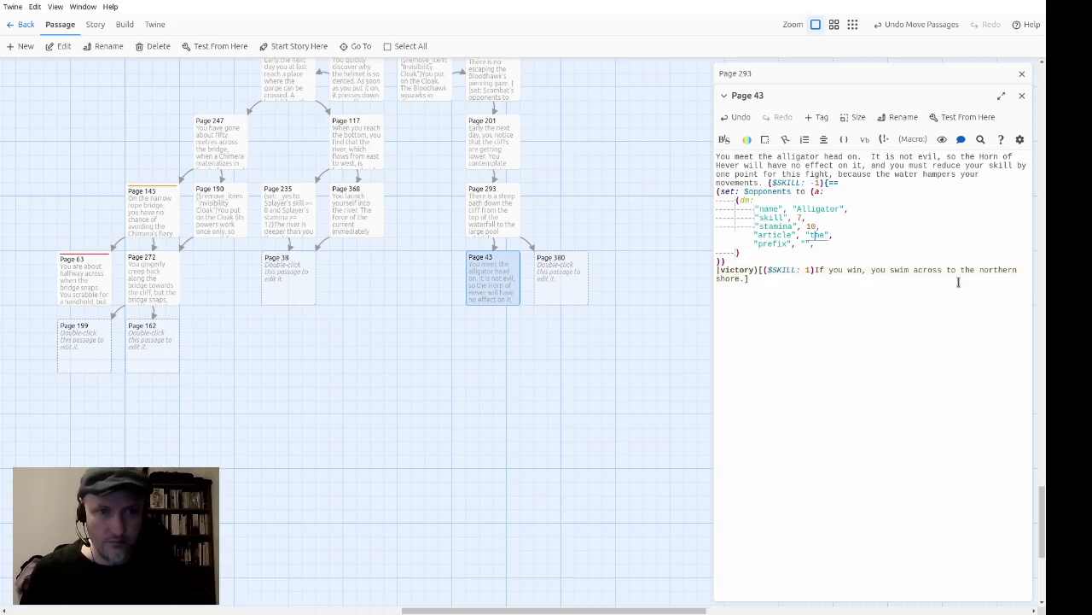
key("Down")
key("Home")
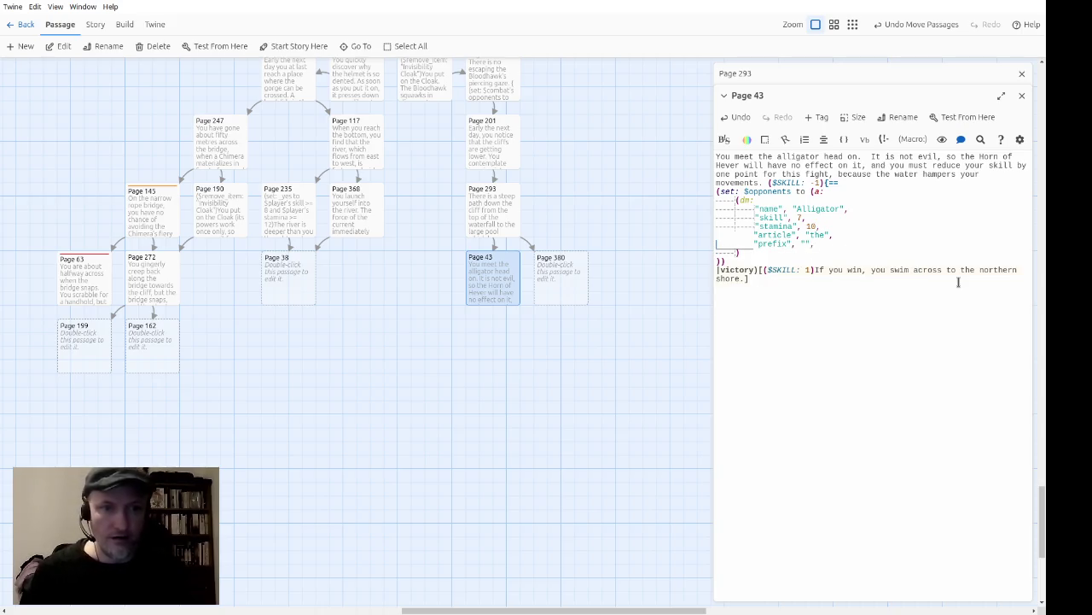
key("shift+Down")
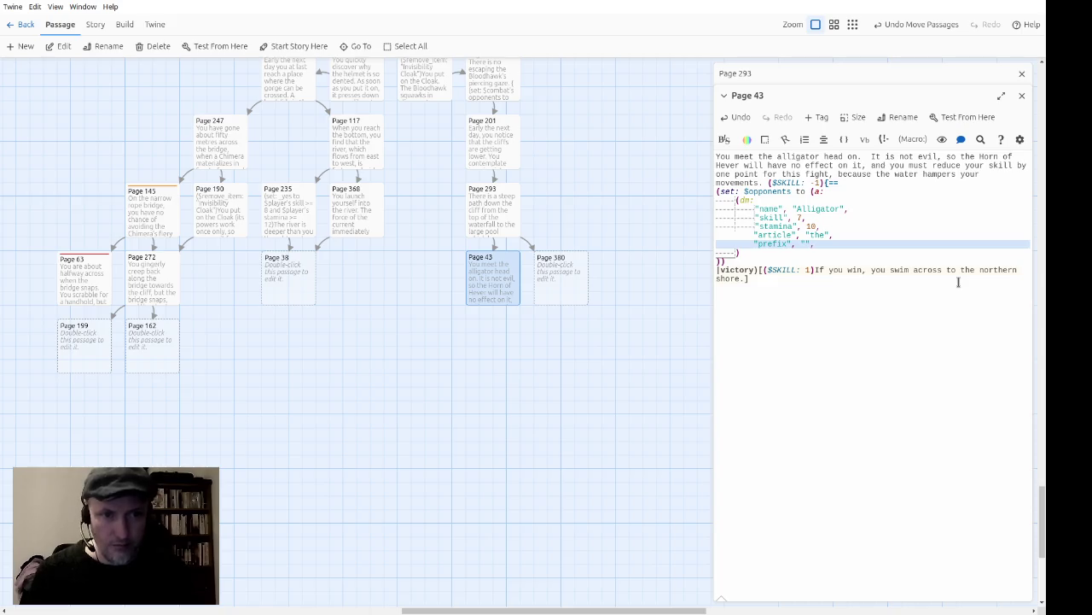
key("ctrl+c")
key("ctrl+v")
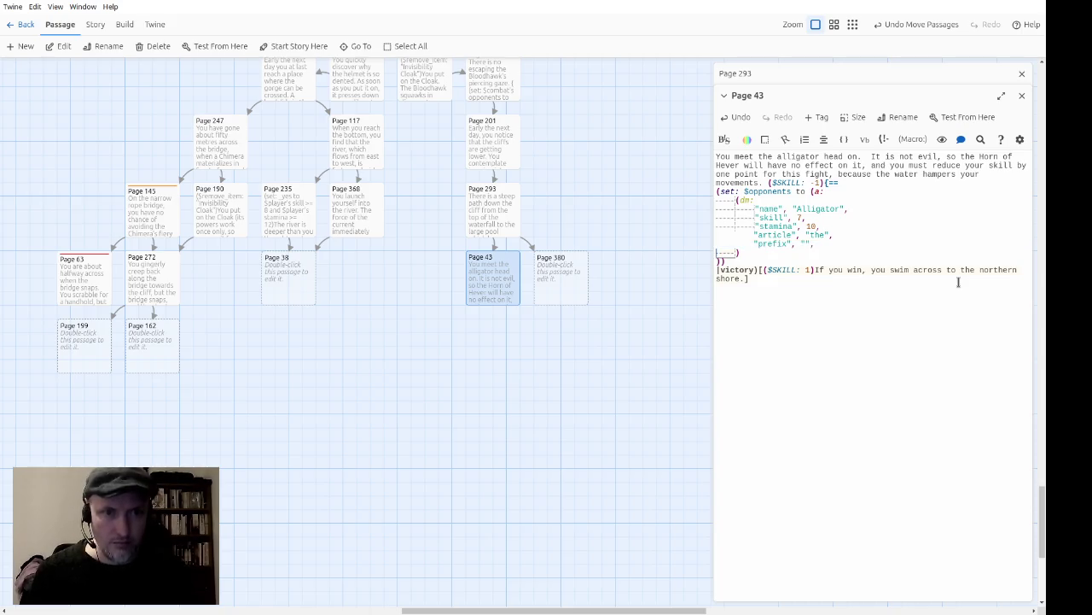
key("ctrl+v")
key("ctrl+shift+Right")
type("alignment")
key("Right")
key("Right")
key("Right")
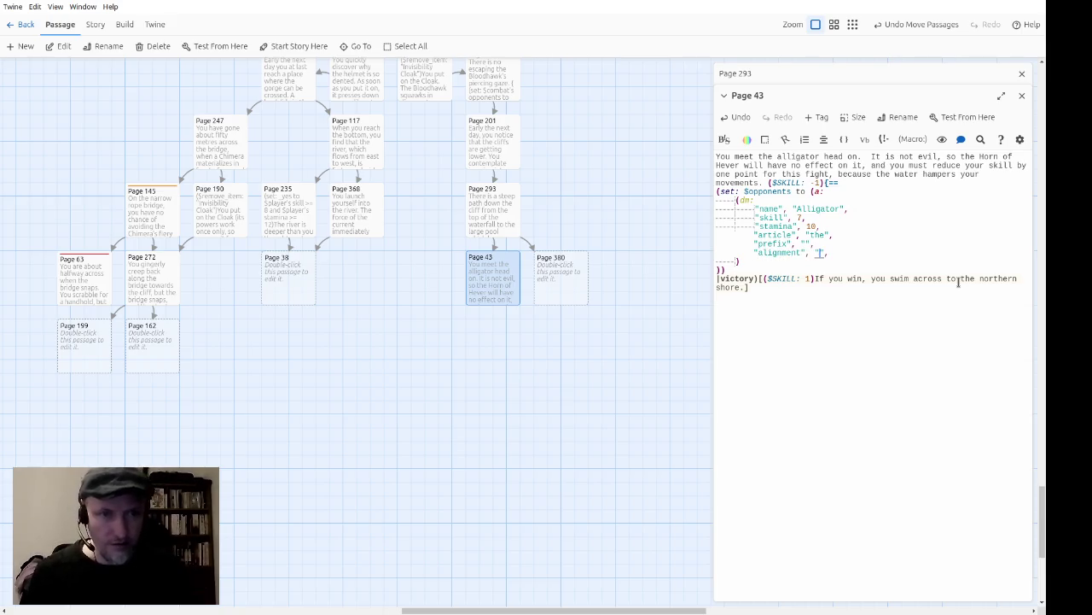
type("neutral")
Turn 'swim across' into a link to Page 393
key("Down")
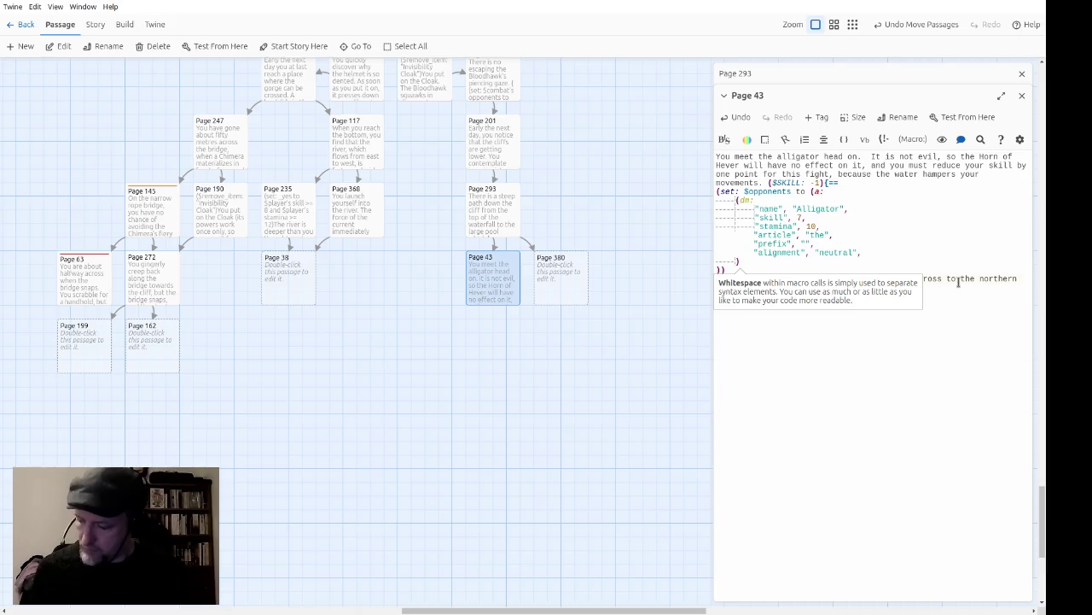
key("Down")
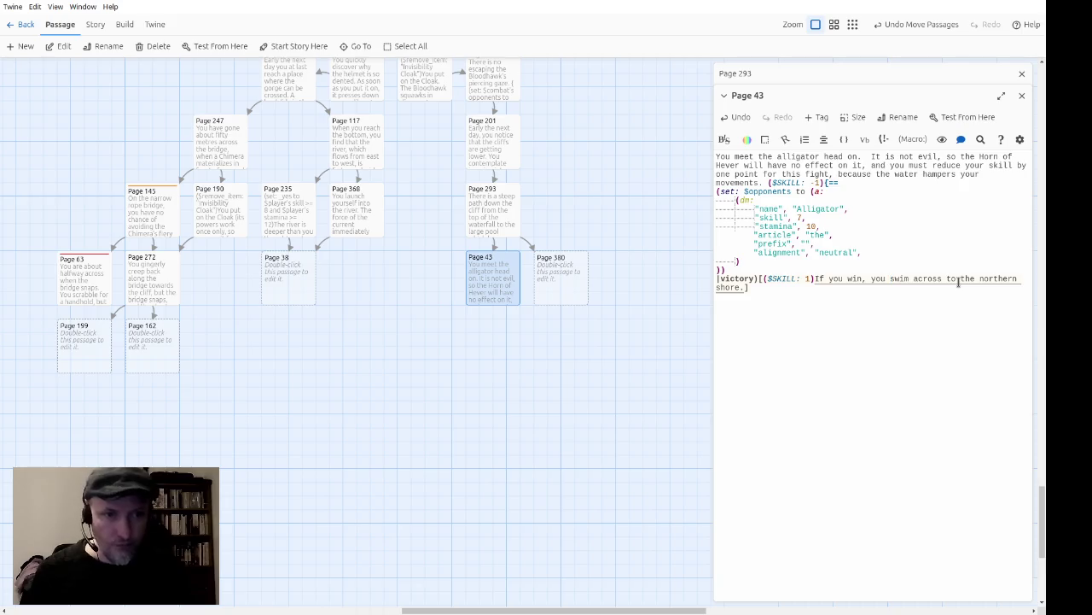
type("[[")
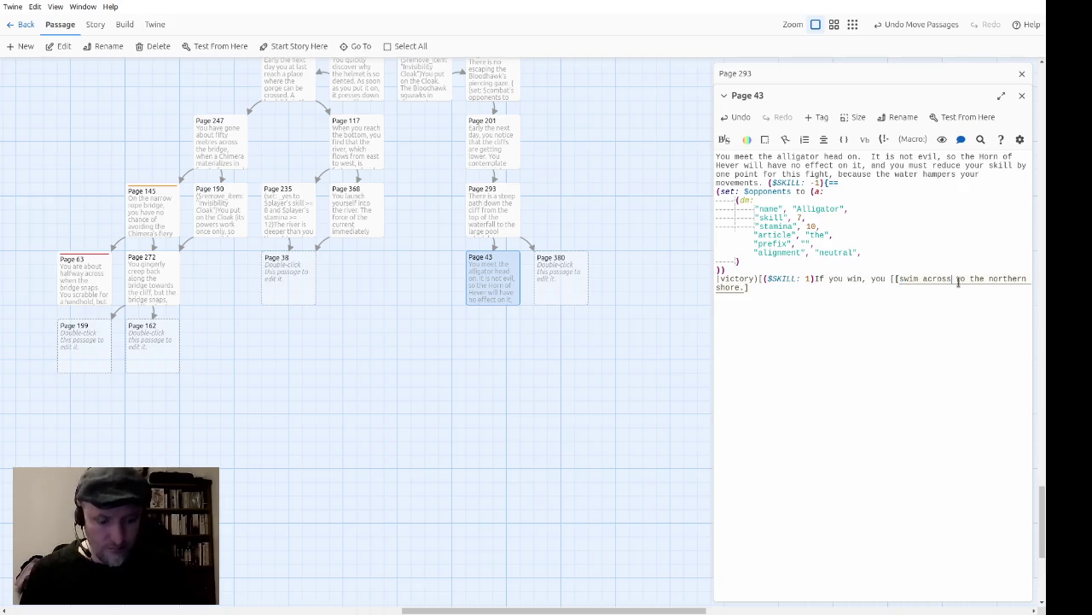
type("->")
key("Return")
type("]")
key("End")
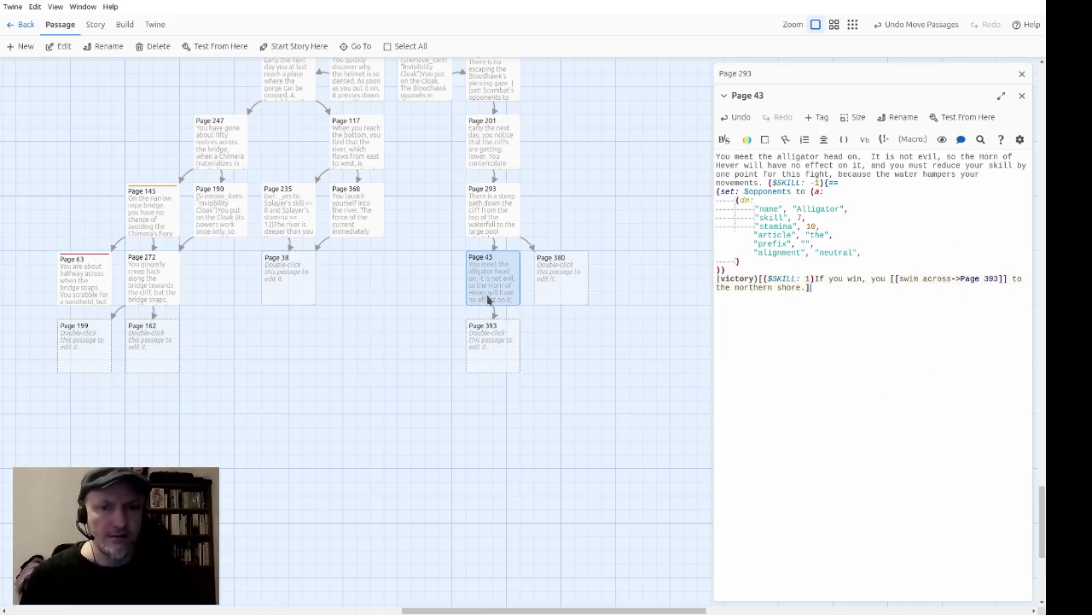
Test-play from Page 293, take tread water into the Alligator fight, then reload to restart
left_click(493, 220)
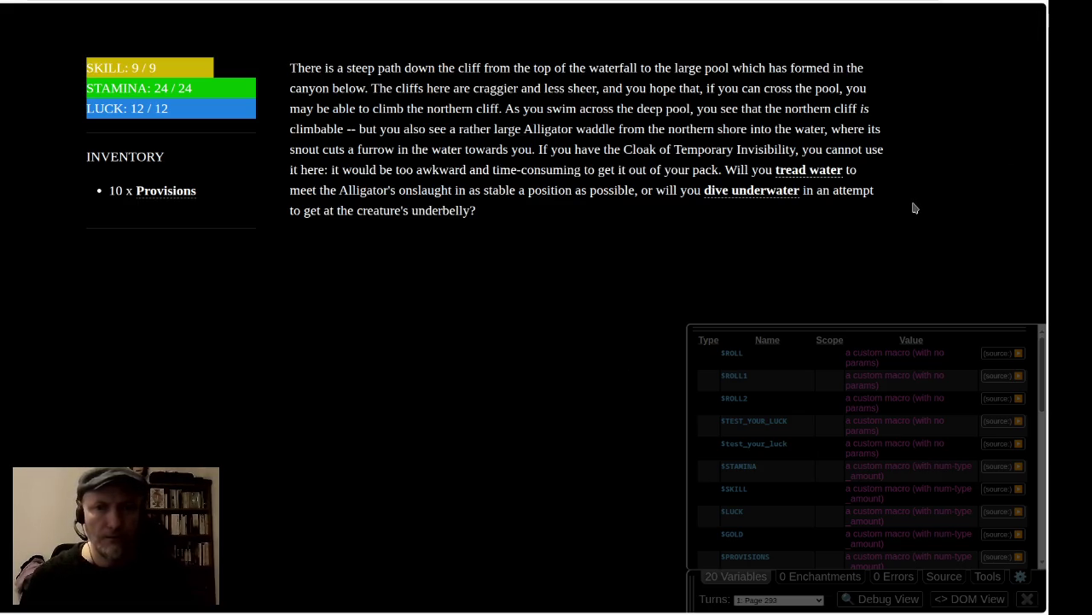
left_click(810, 169)
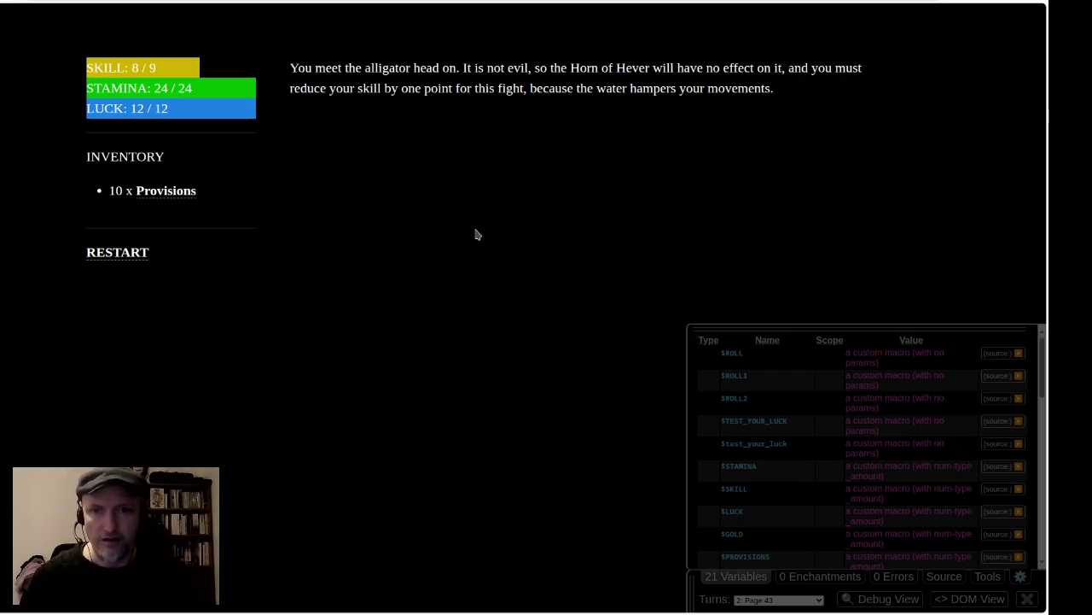
key("F5")
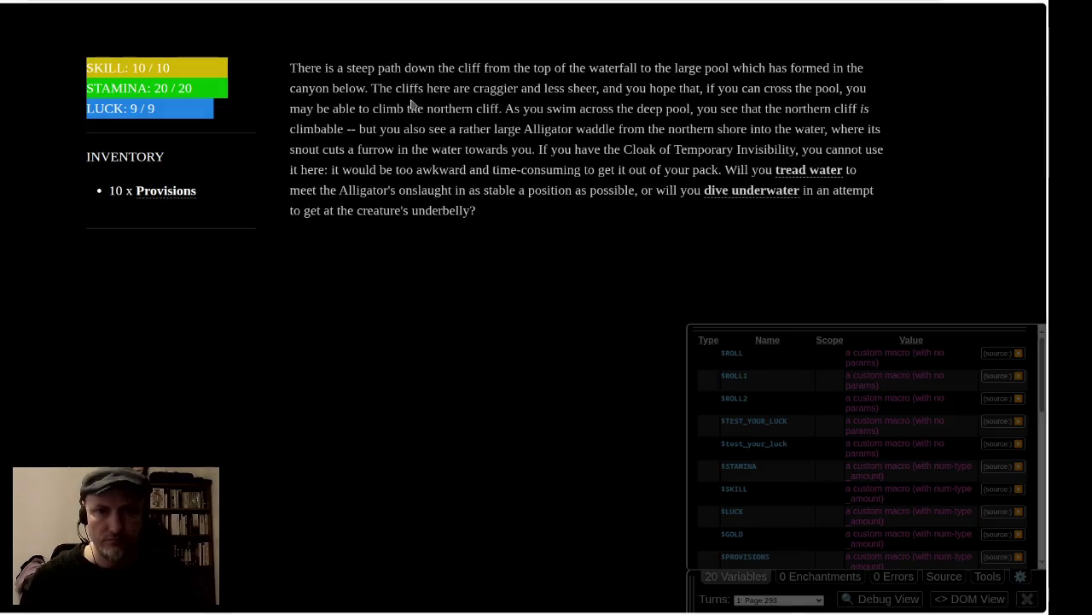
left_click(808, 170)
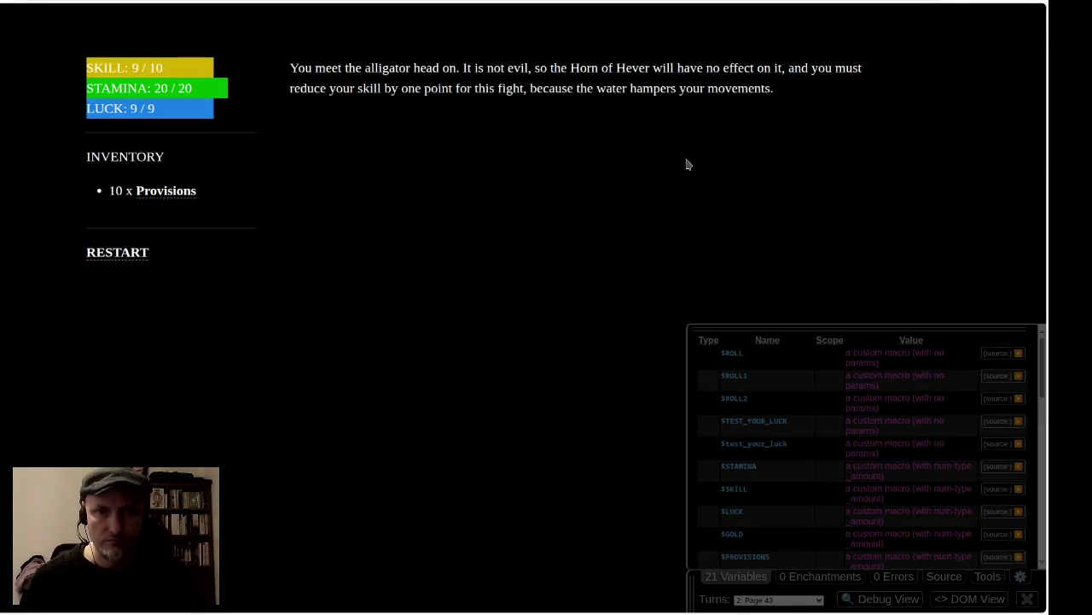
left_click_drag(749, 89, 570, 71)
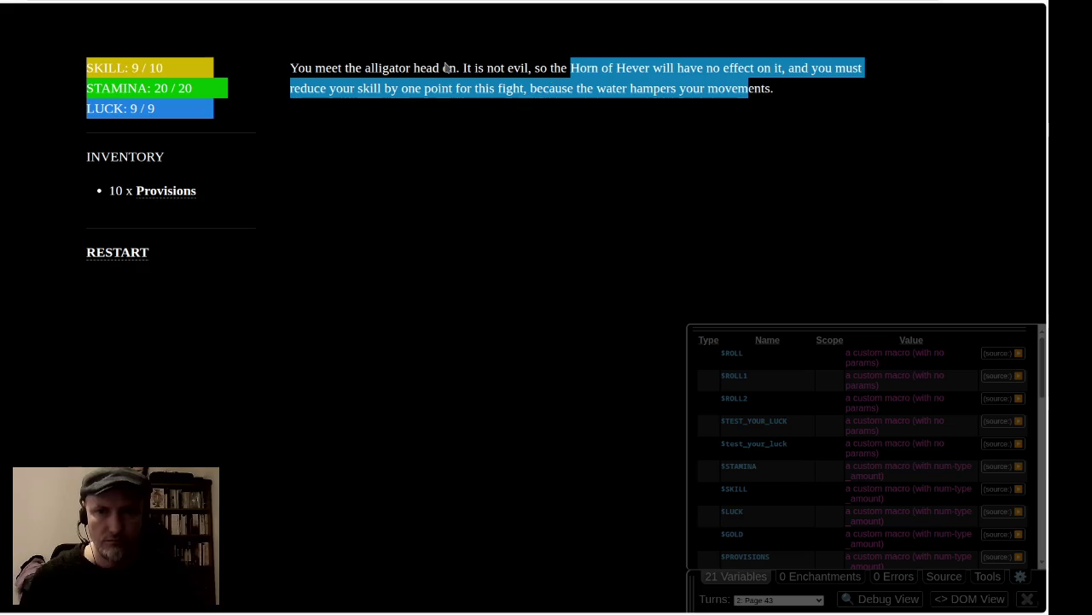
key("alt+Tab")
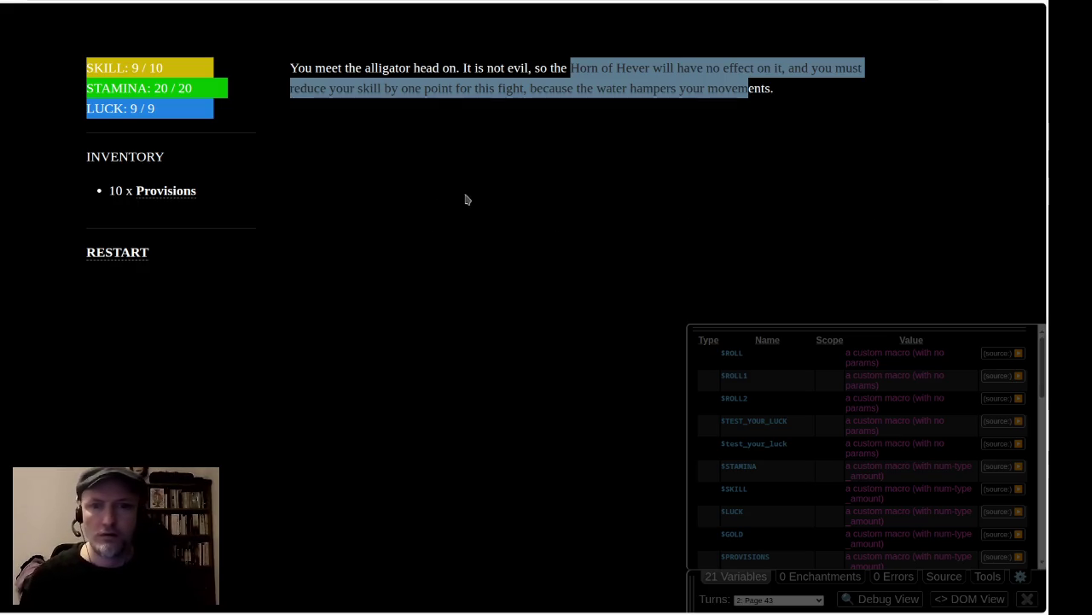
key("F5")
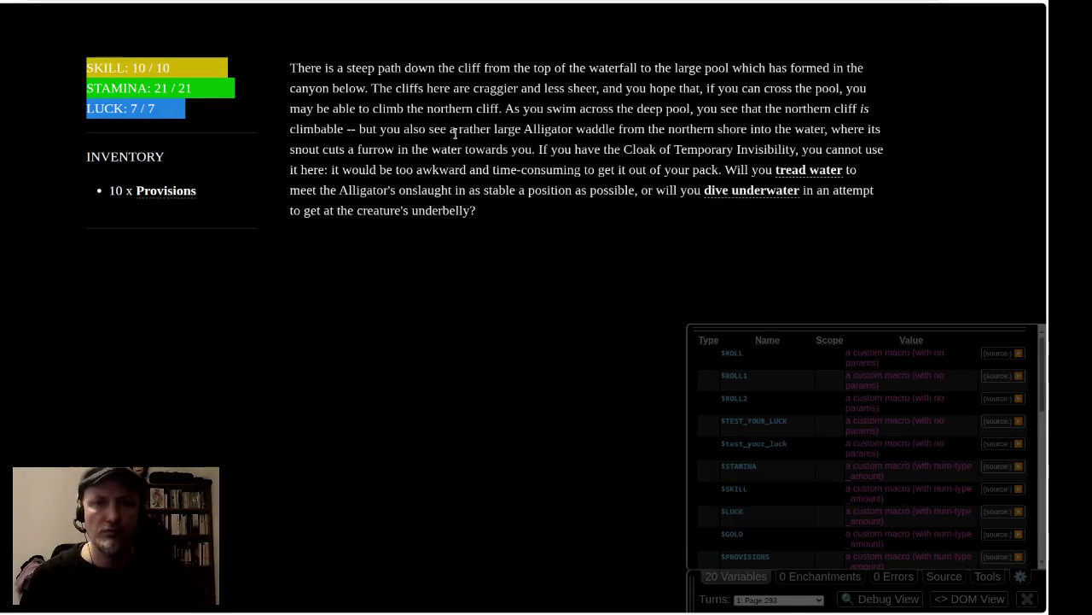
Tread water and fight the Alligator through several attack rounds
left_click(802, 170)
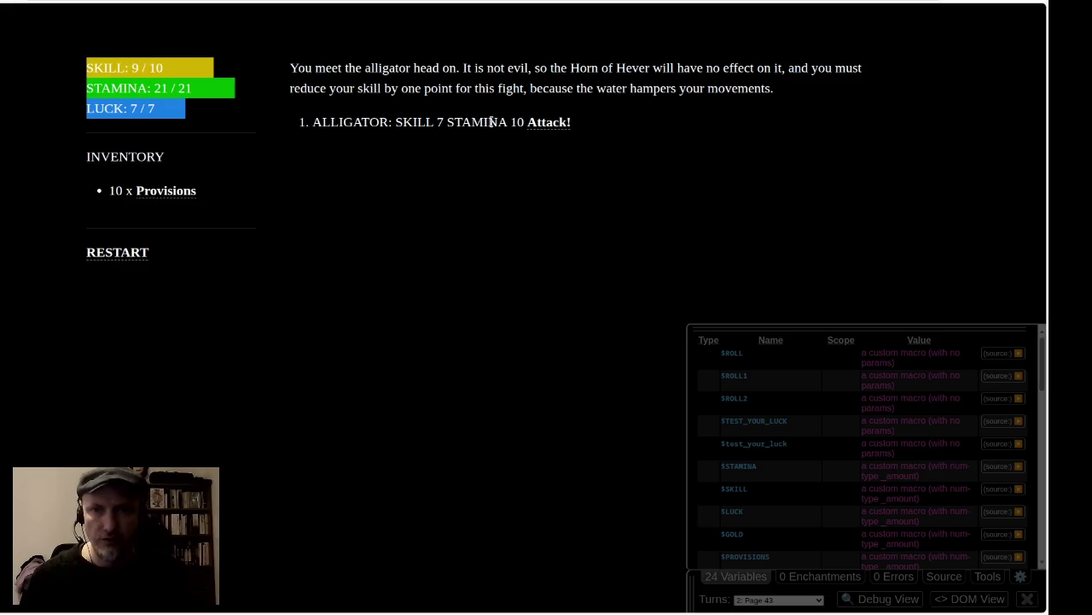
left_click(561, 125)
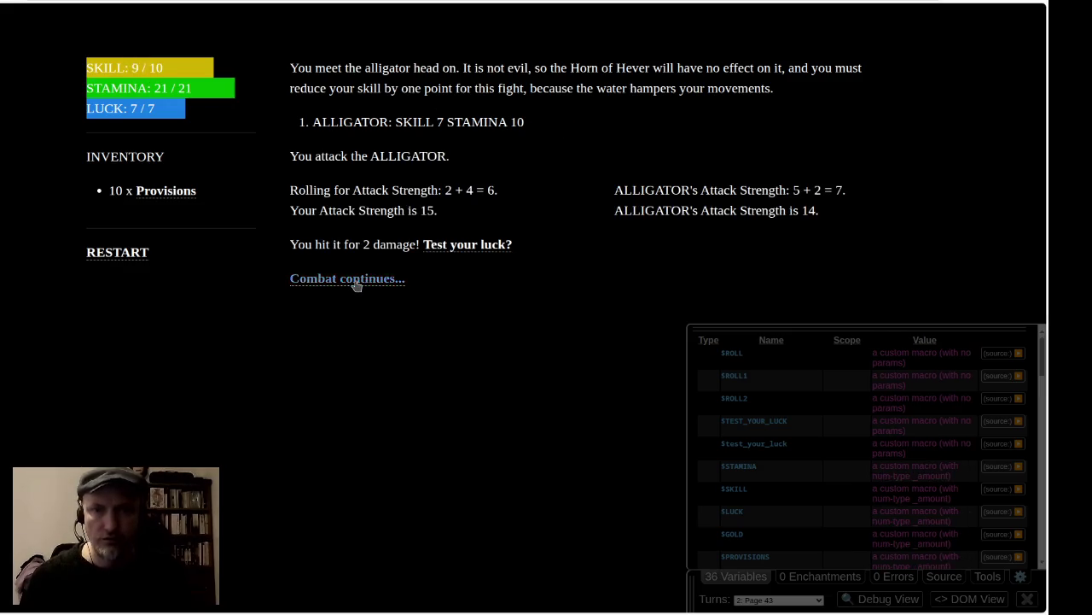
left_click(357, 280)
left_click(542, 125)
left_click(389, 280)
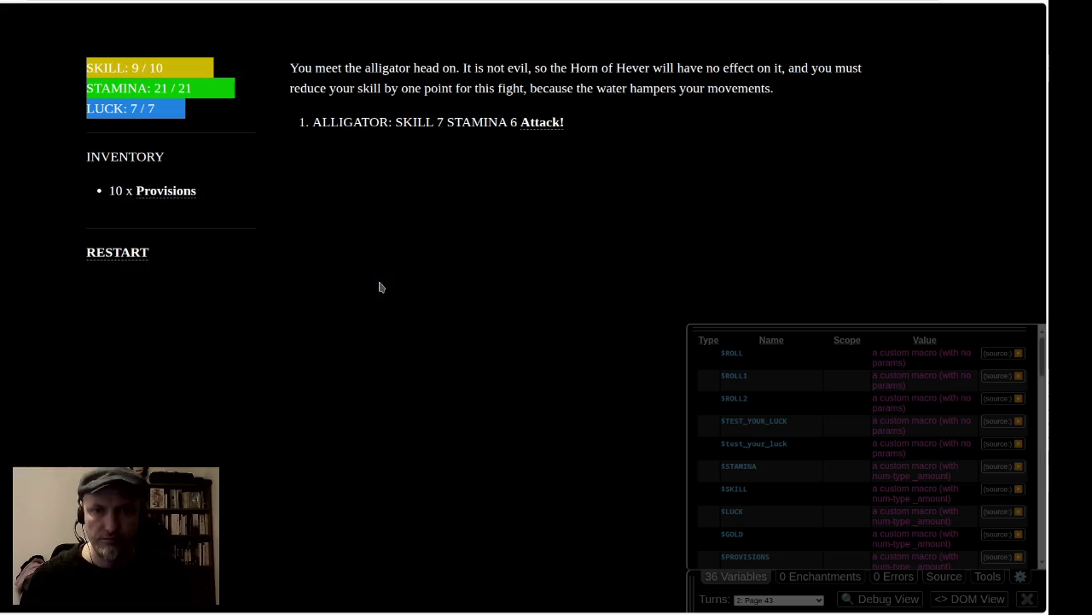
left_click(547, 128)
left_click(376, 282)
left_click(530, 128)
left_click(386, 279)
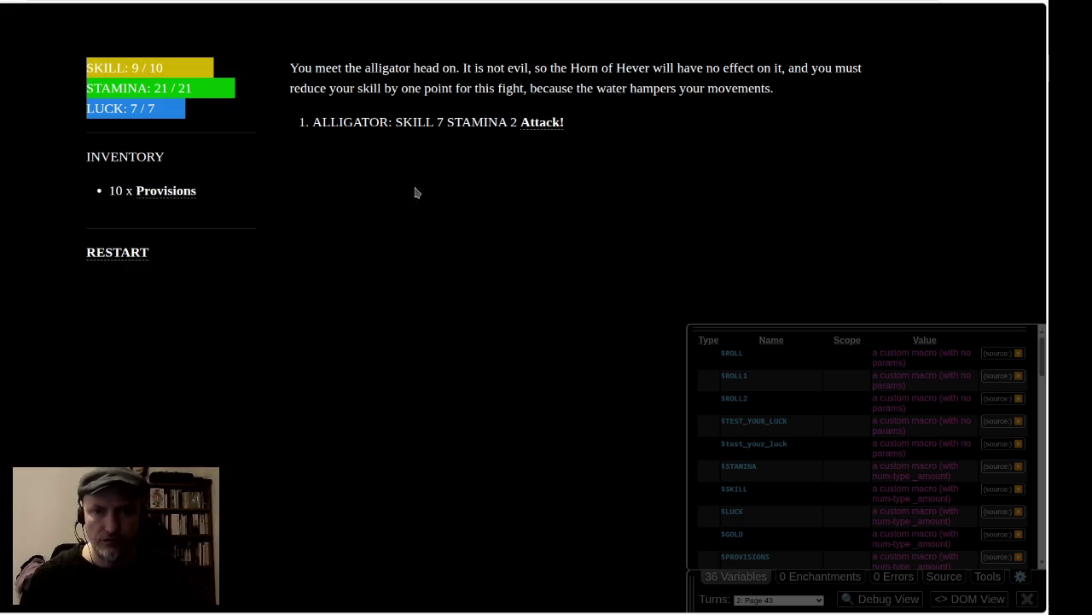
left_click(553, 125)
left_click(388, 279)
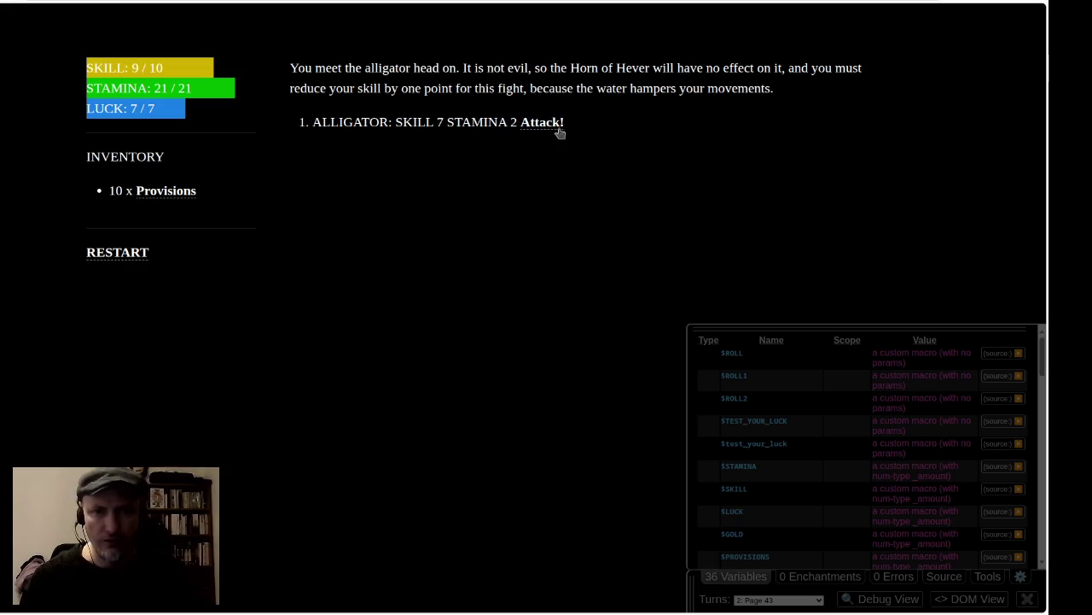
Defeat the Alligator, follow swim across to the empty Page 393, and return to the story map
left_click(557, 128)
left_click(378, 279)
left_click(553, 126)
left_click(398, 277)
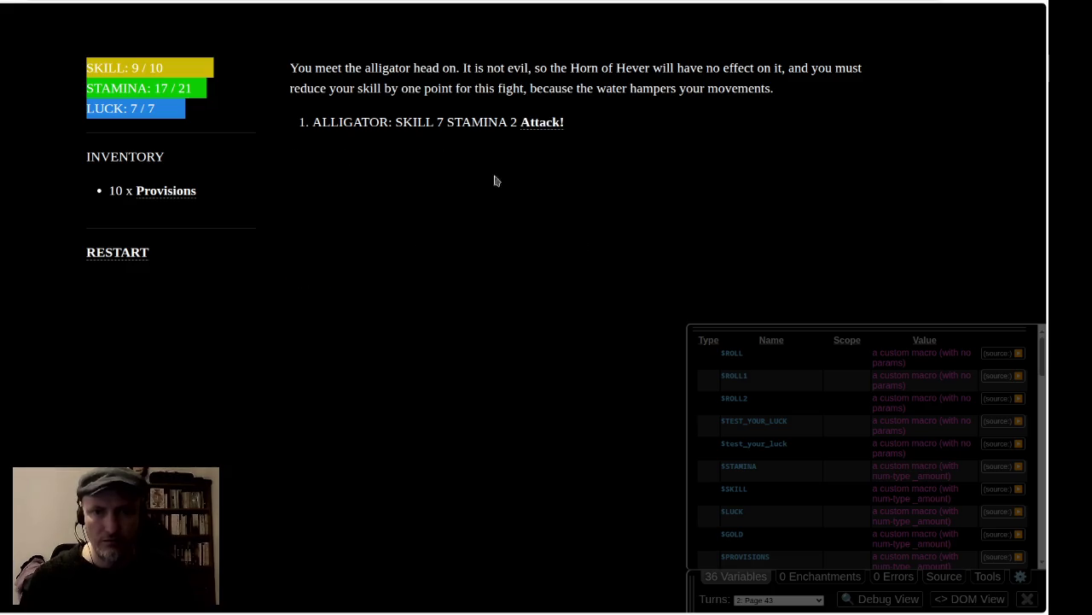
left_click(553, 124)
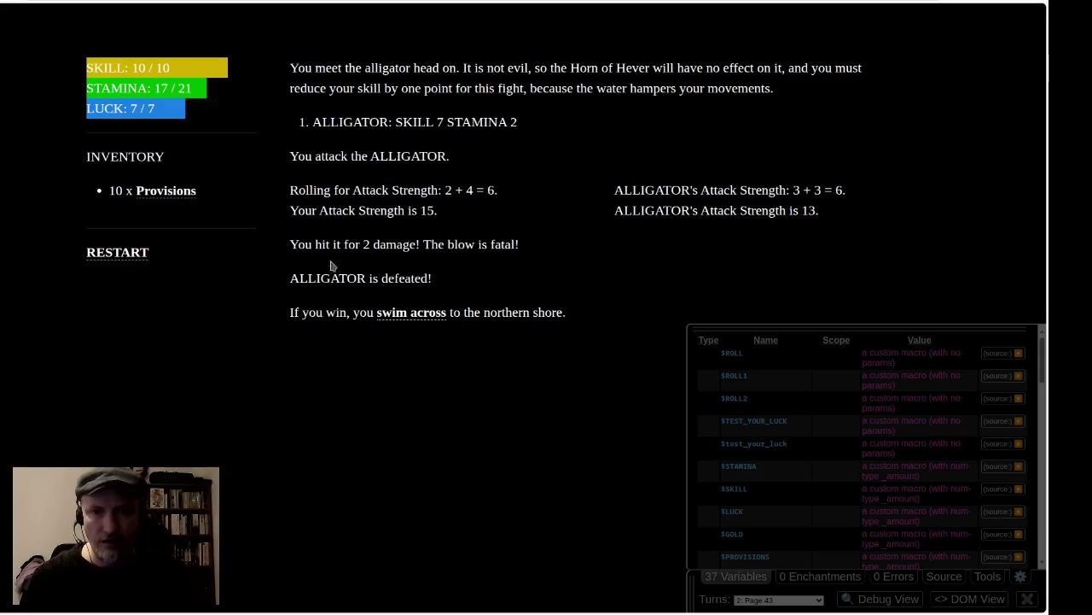
left_click(404, 315)
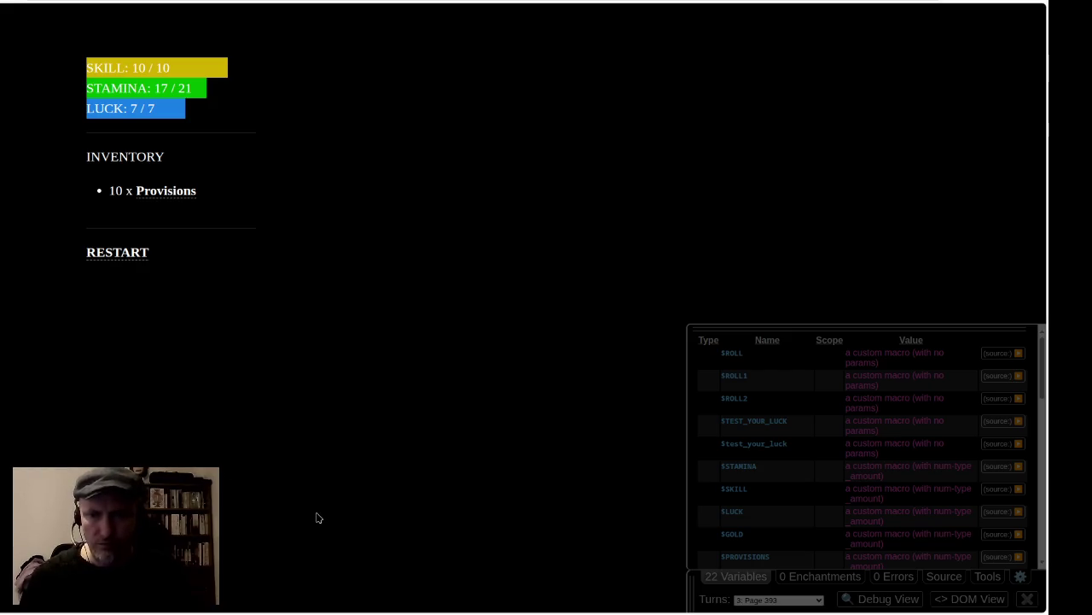
key("alt+Tab")
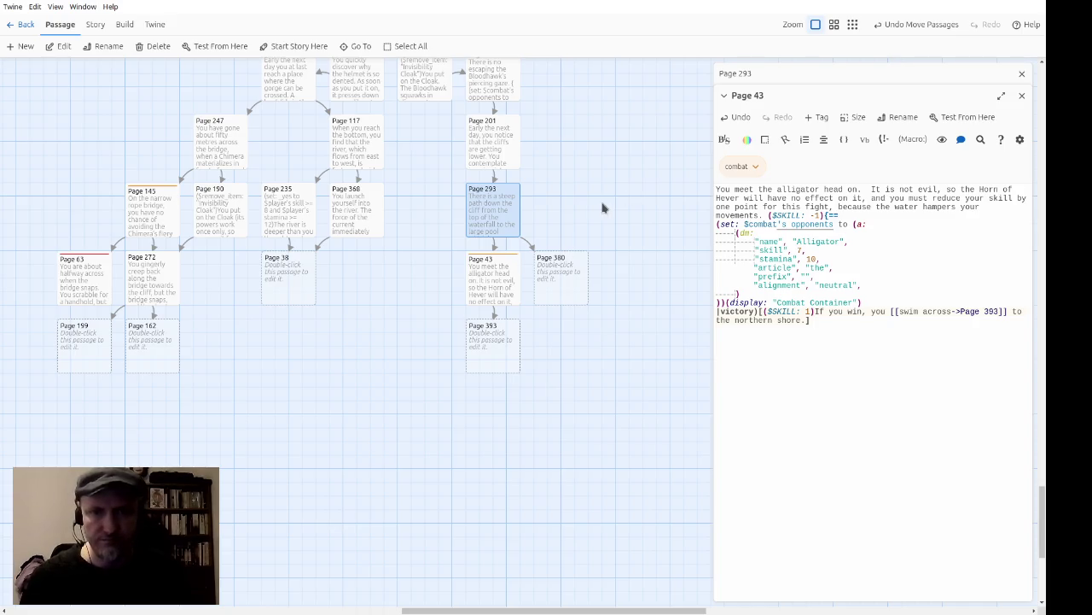
Copy the full alligator combat text from Page 43, then close Page 43's passage
left_click(844, 361)
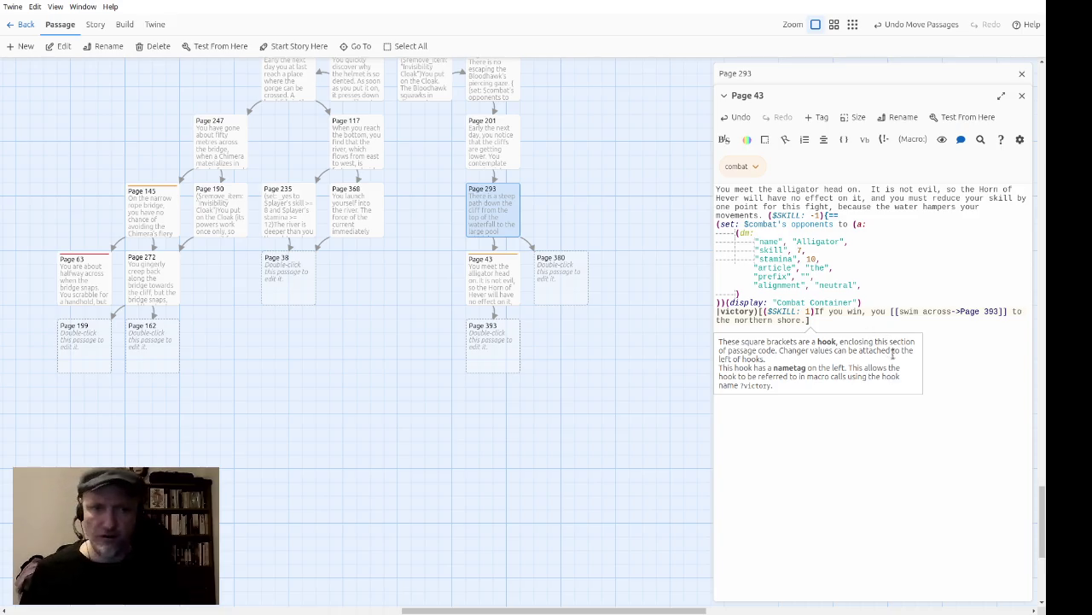
key("ctrl+a")
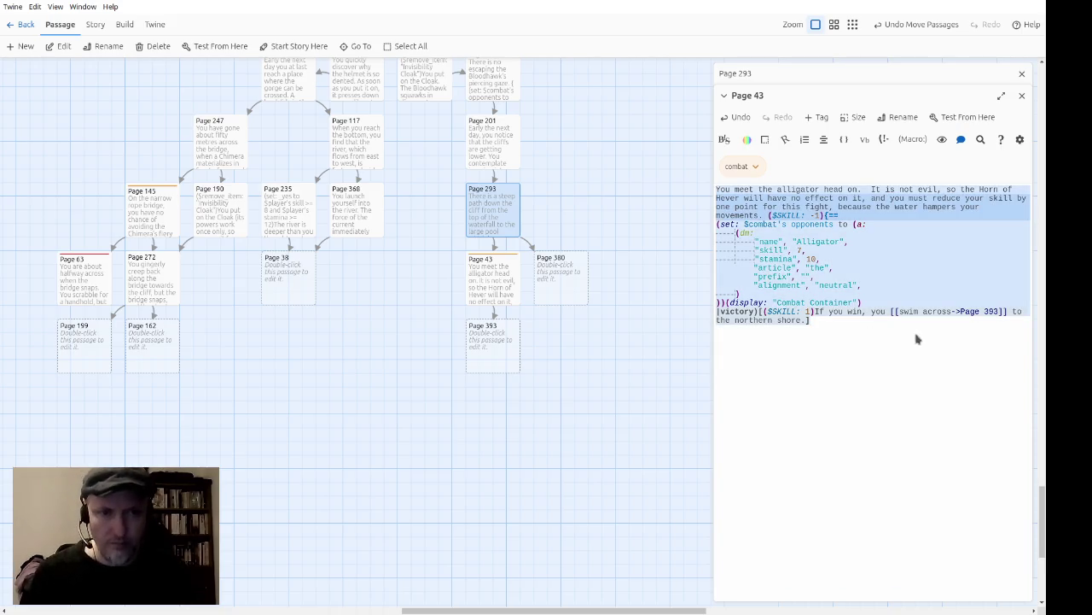
left_click(1022, 96)
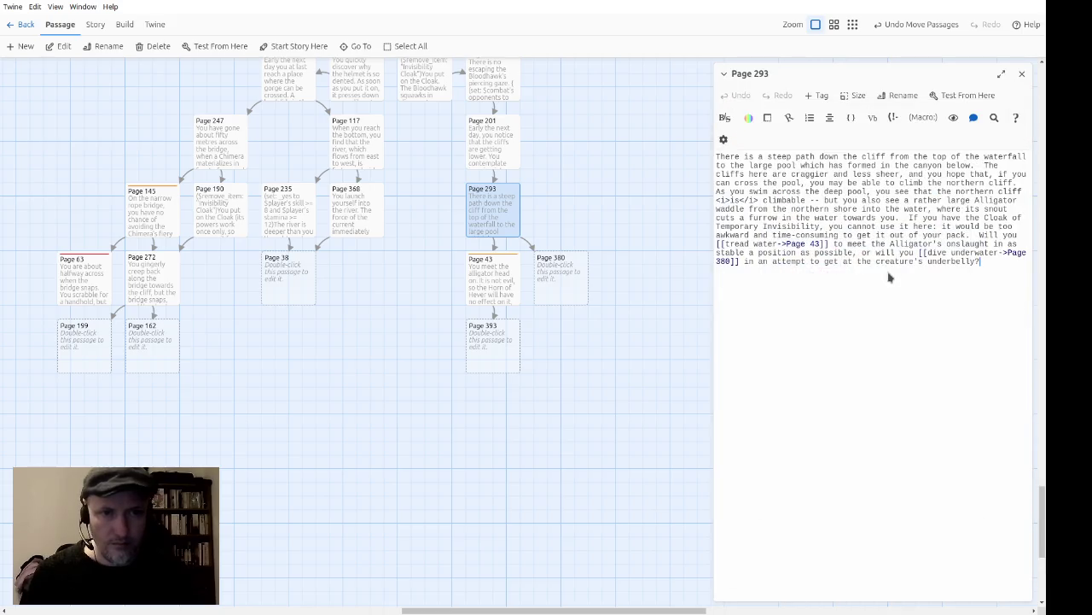
Paste the copied Page 43 combat text into the empty Page 380 passage
double_click(575, 287)
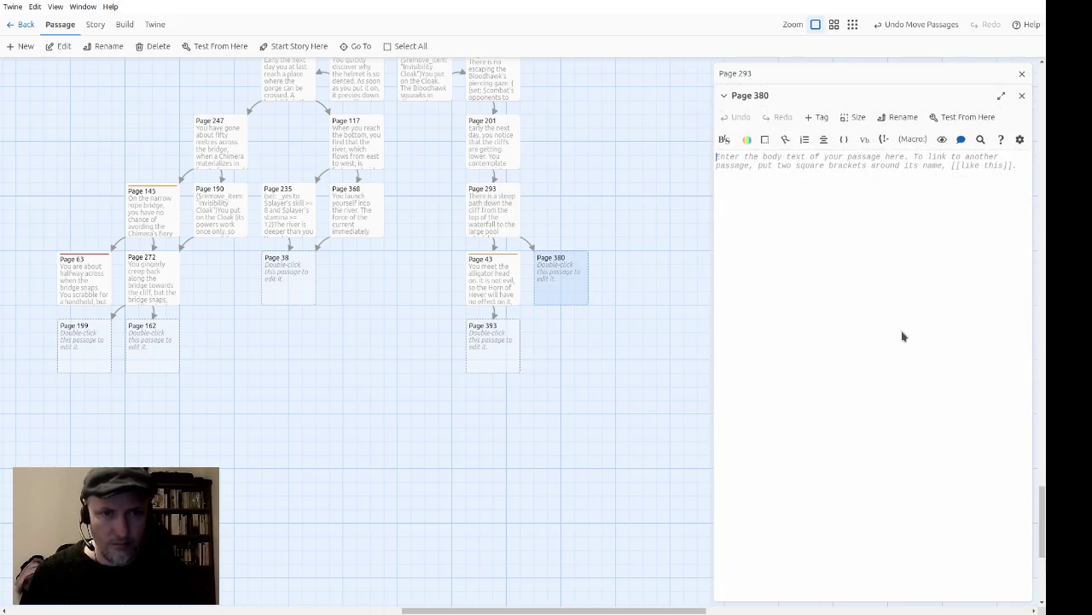
key("ctrl+v")
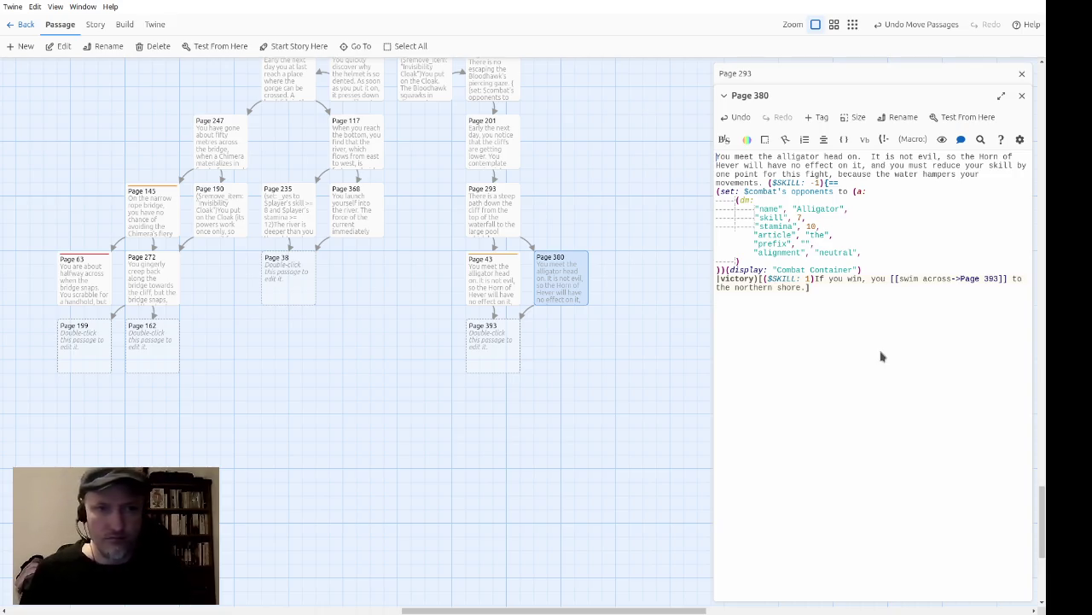
Begin Page 380 with 'You manage to wound the Alligator before it too dives to meet you.'
type("You manage ")
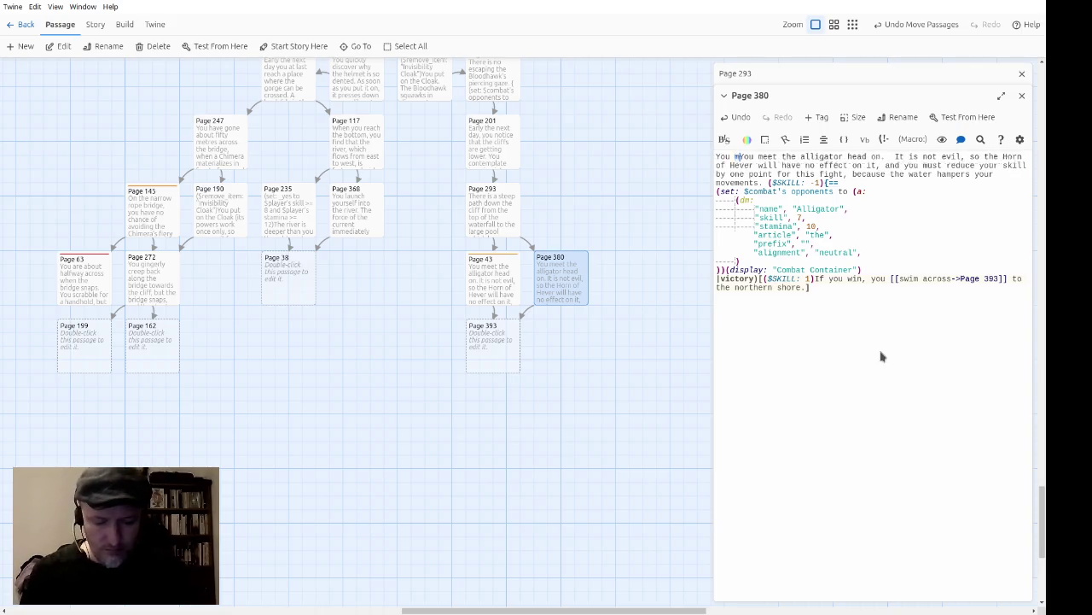
type("to wound th")
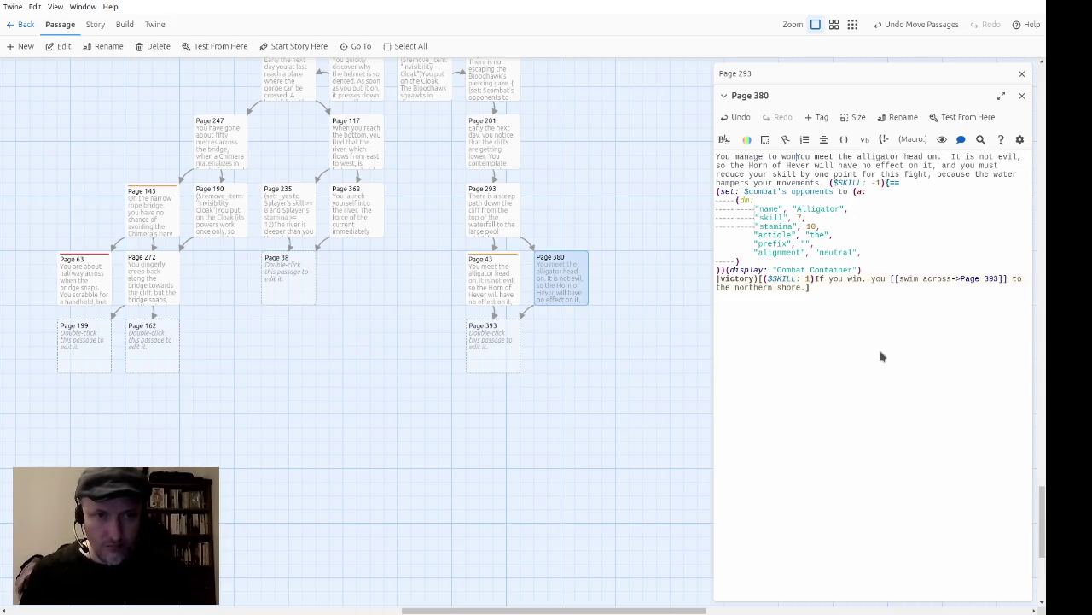
type("e Alligator You meet the alligat")
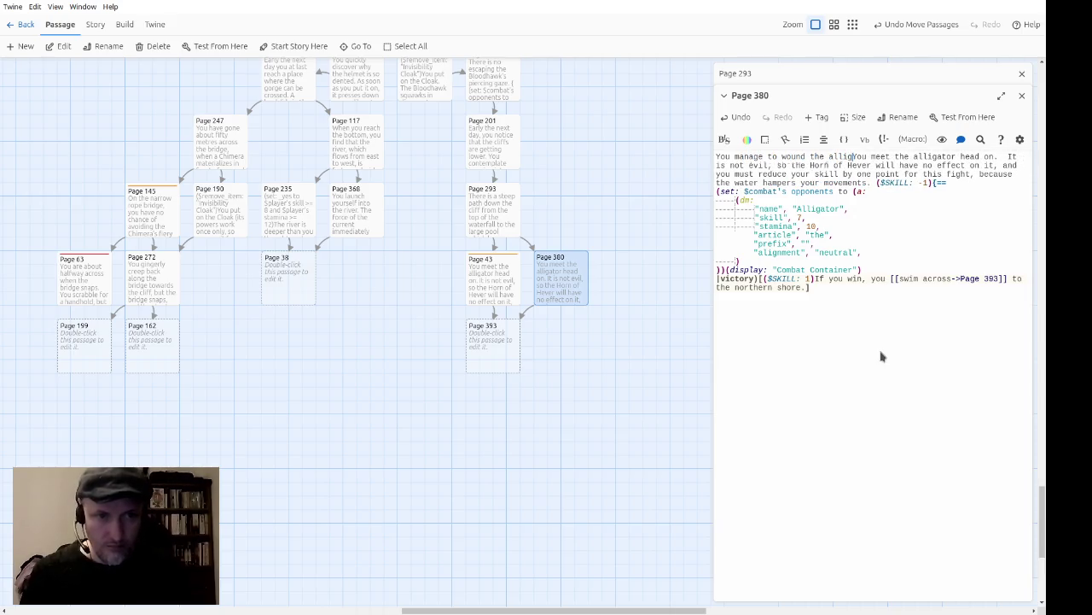
type("or")
key("ctrl+Left")
key("Delete")
type("Alligator before it ")
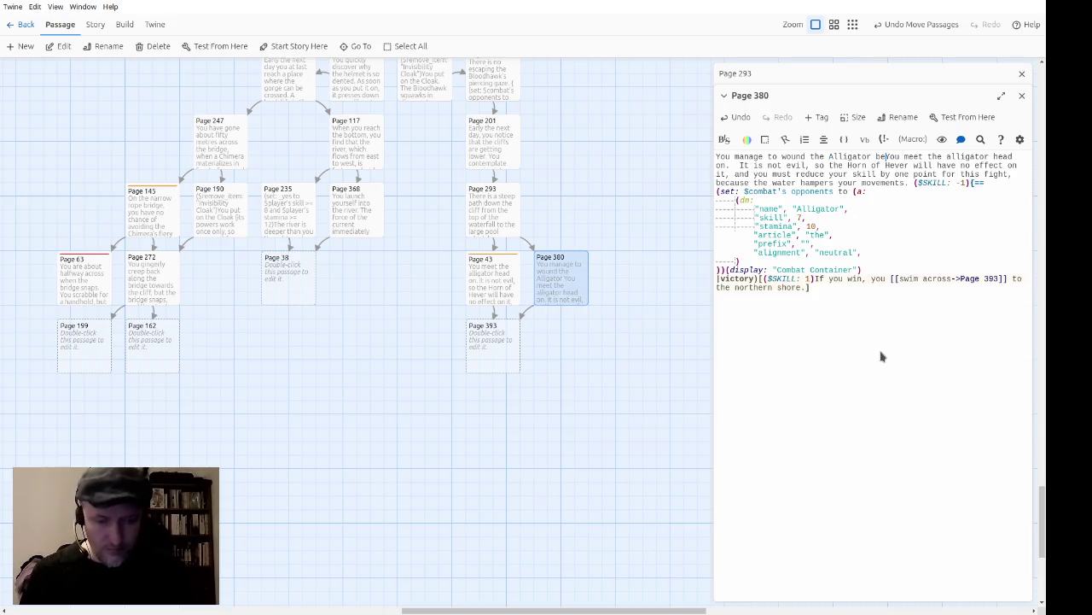
type("too dives to meet you.")
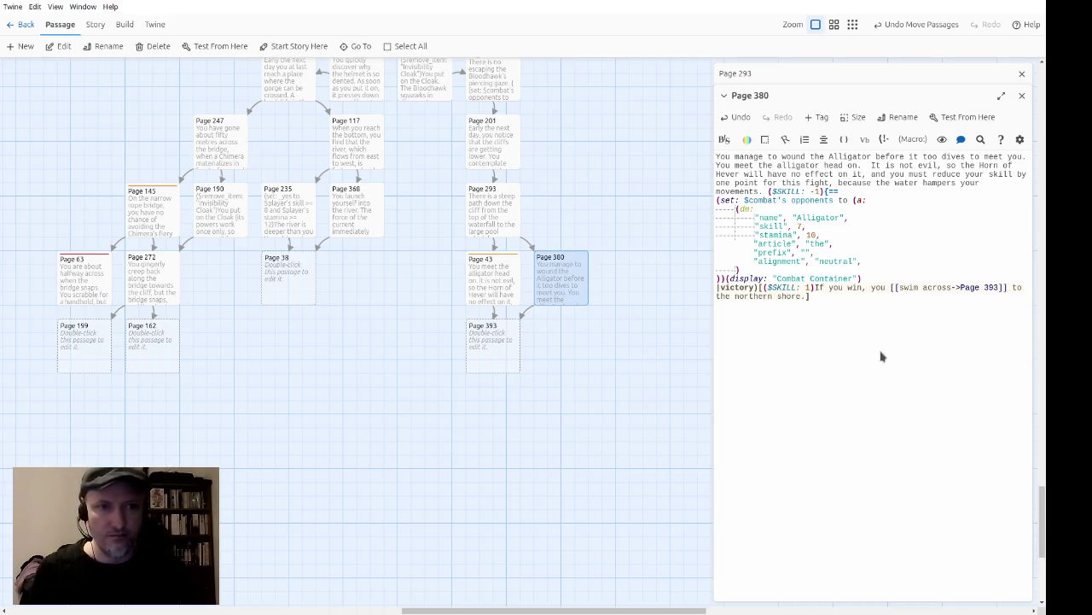
Replace 'You meet the alligator head on.' with the under-water/surface battle sentence; change 'It' to 'The Alligator'
key("ctrl+shift+Right")
key("ctrl+shift+Right")
key("ctrl+shift+Right")
type("The battle is o")
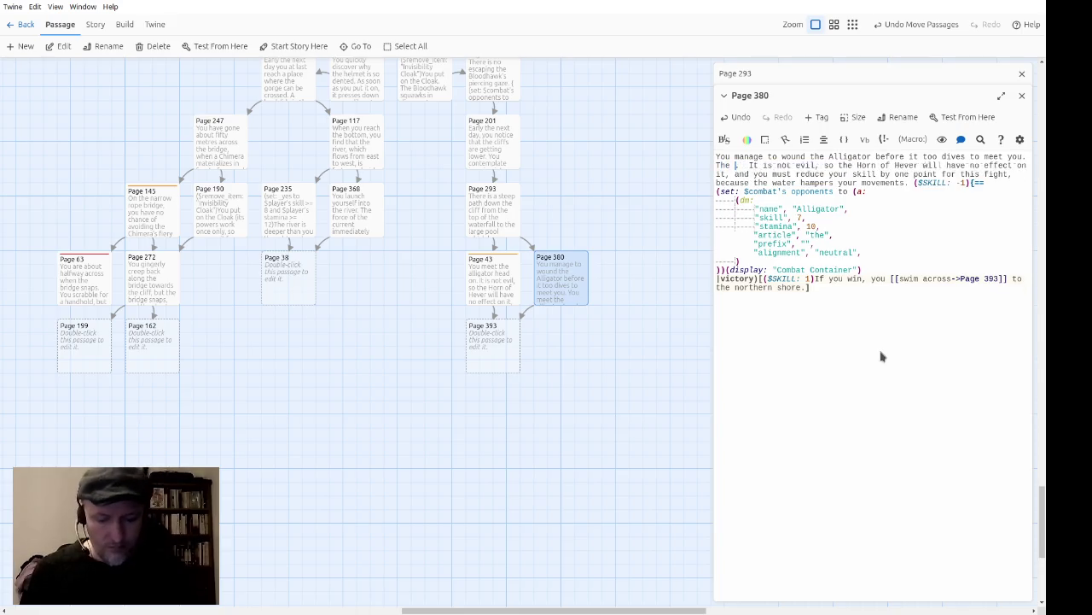
type("n, sometimes ")
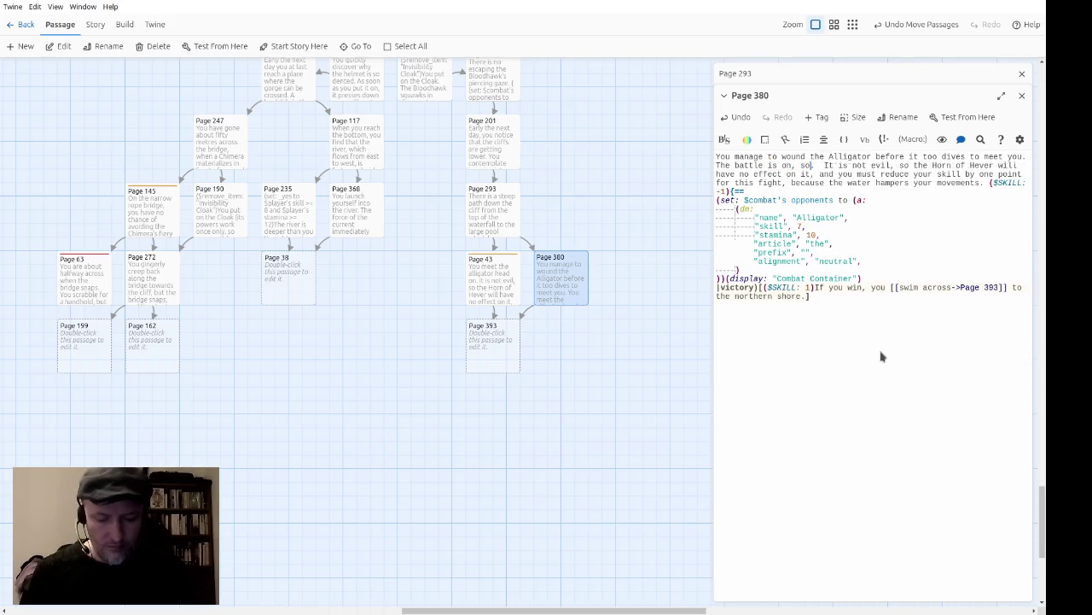
type("under water, so")
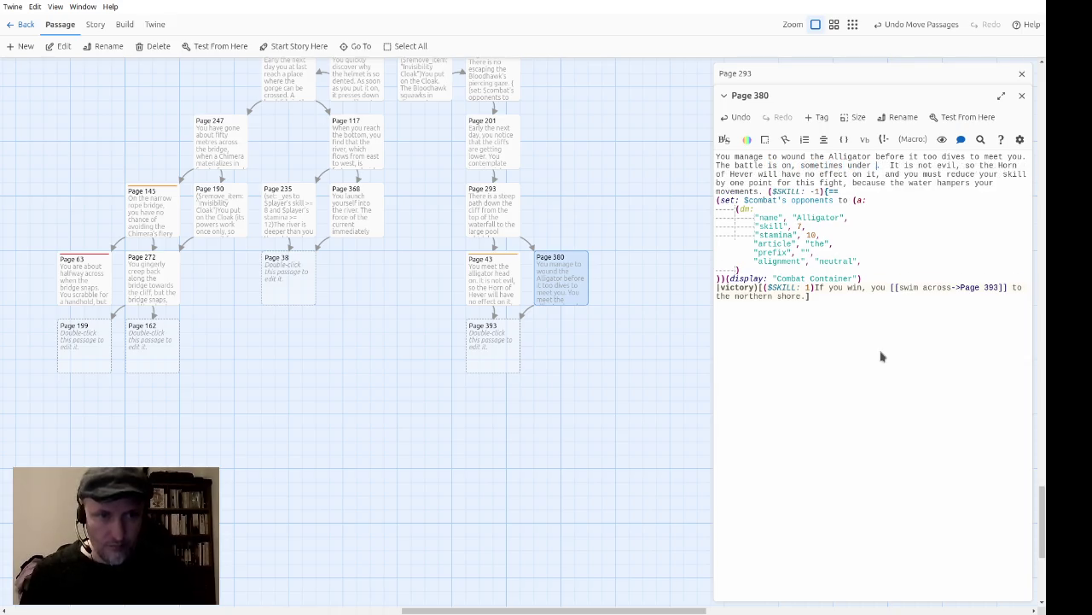
type("metimes")
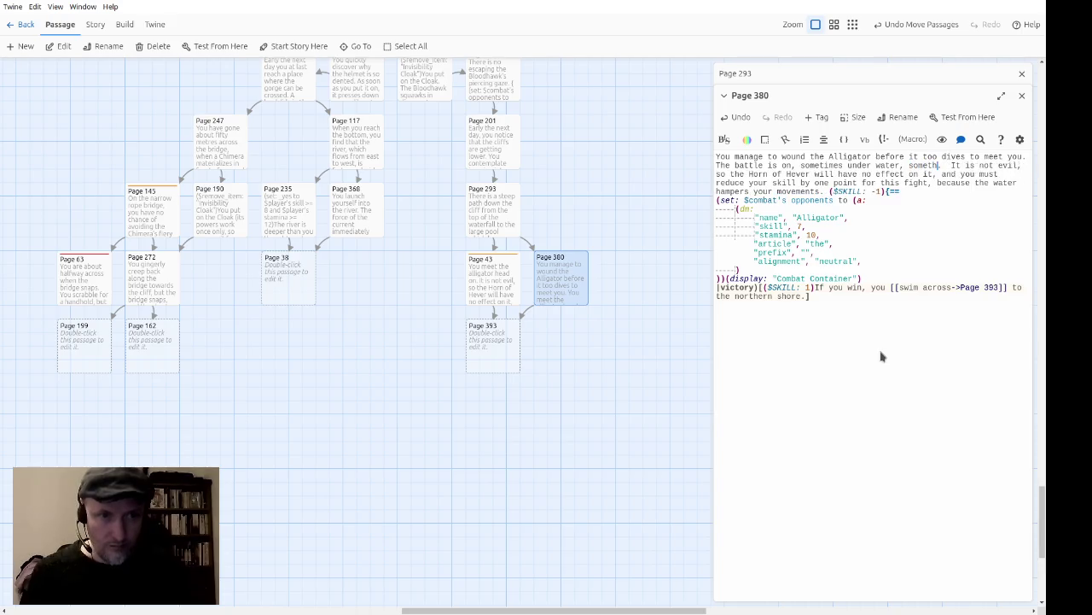
type(" on the sur")
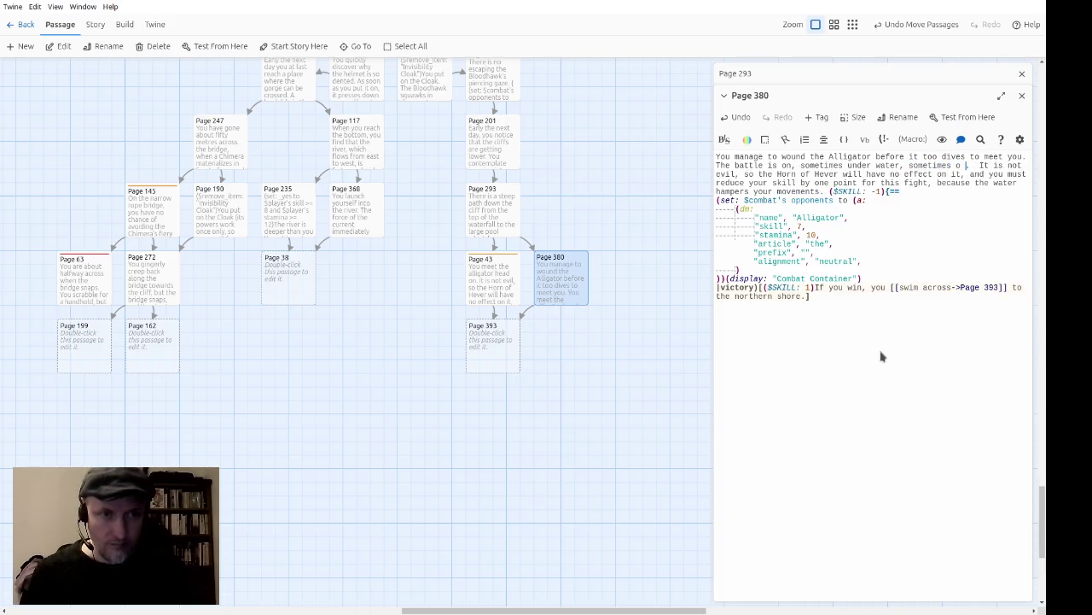
type("face.")
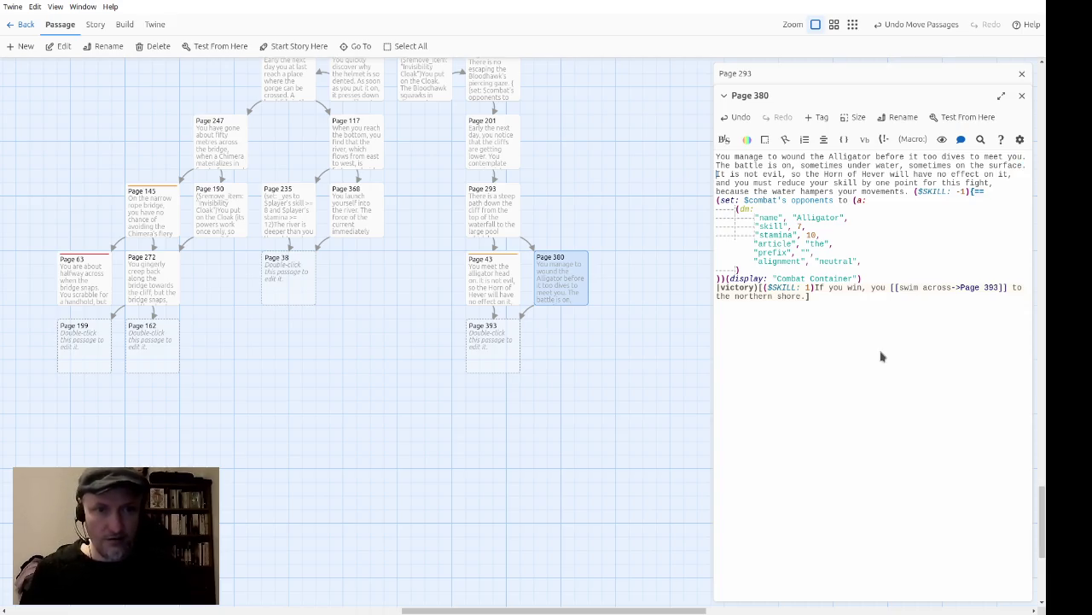
type("The Allig")
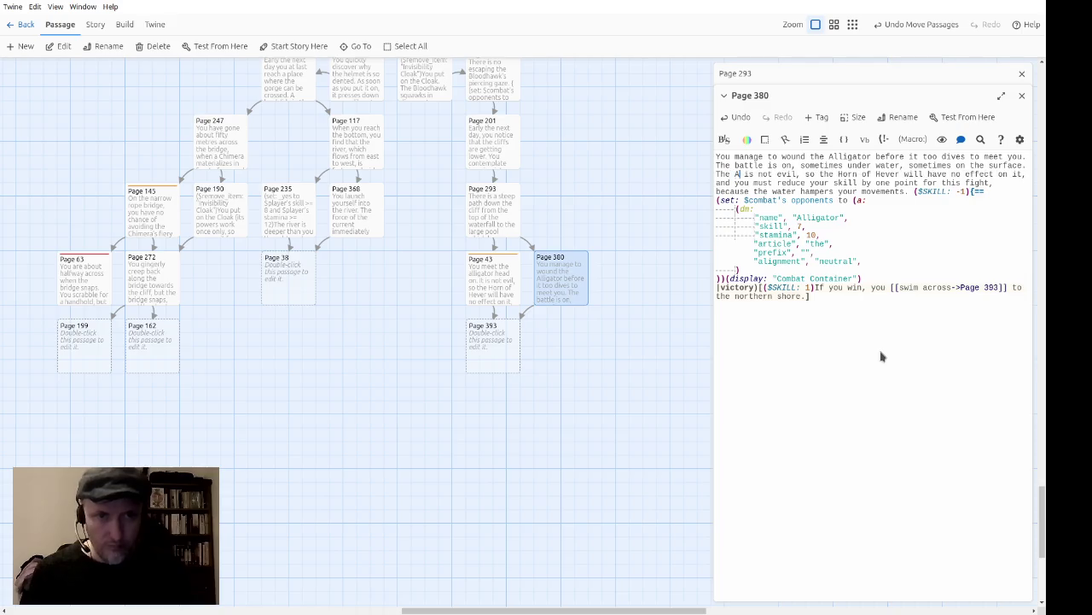
type("ator")
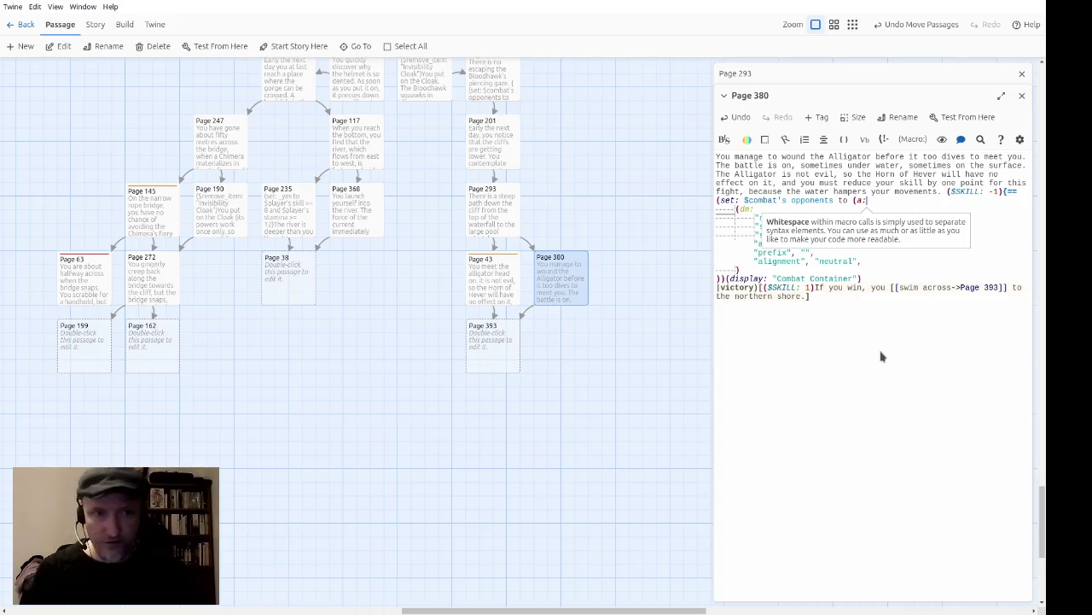
Lower the Alligator's stamina value from 10 to 8
key("Down")
key("Down")
key("Down")
key("Left")
key("Left")
type("8")
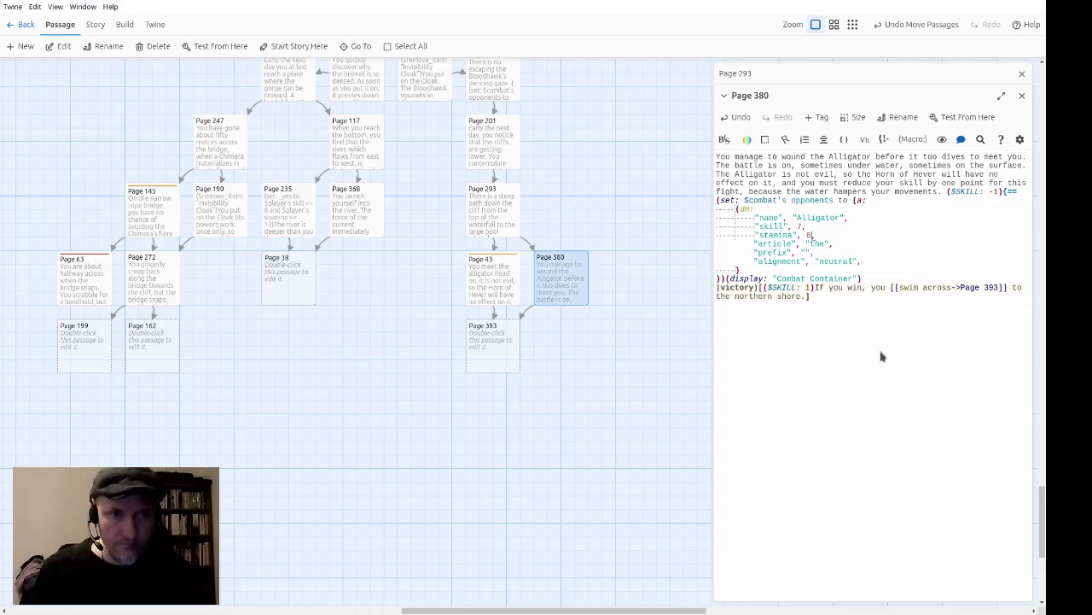
Replace the swim-across sentence after 'If you win,' with (link-reveal:"roll two dice")
key("ctrl+Home")
key("Down")
key("Down")
key("Down")
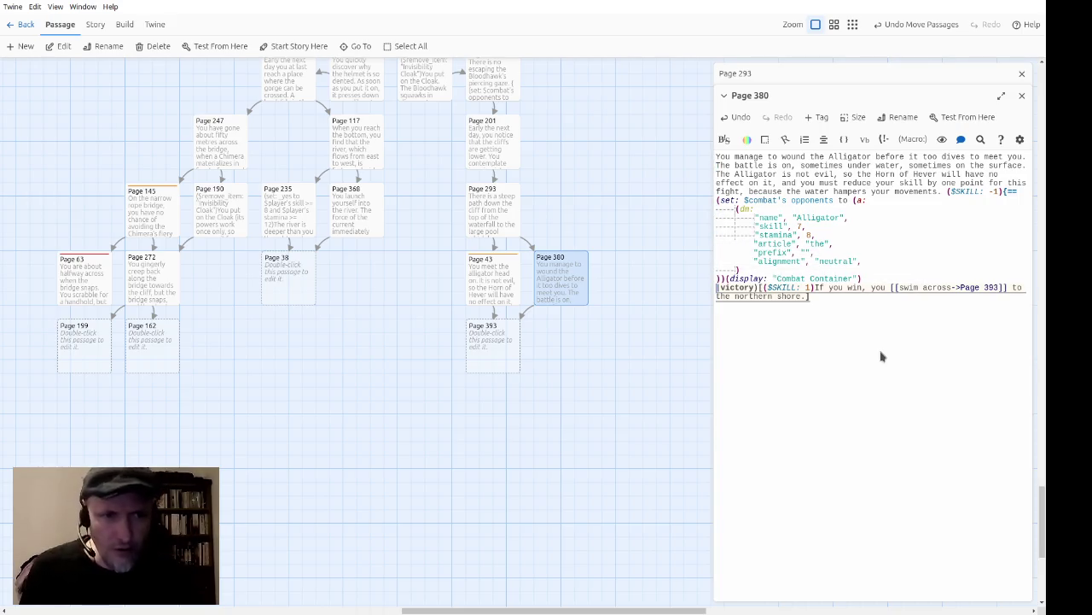
key("Right")
key("Right")
key("Right")
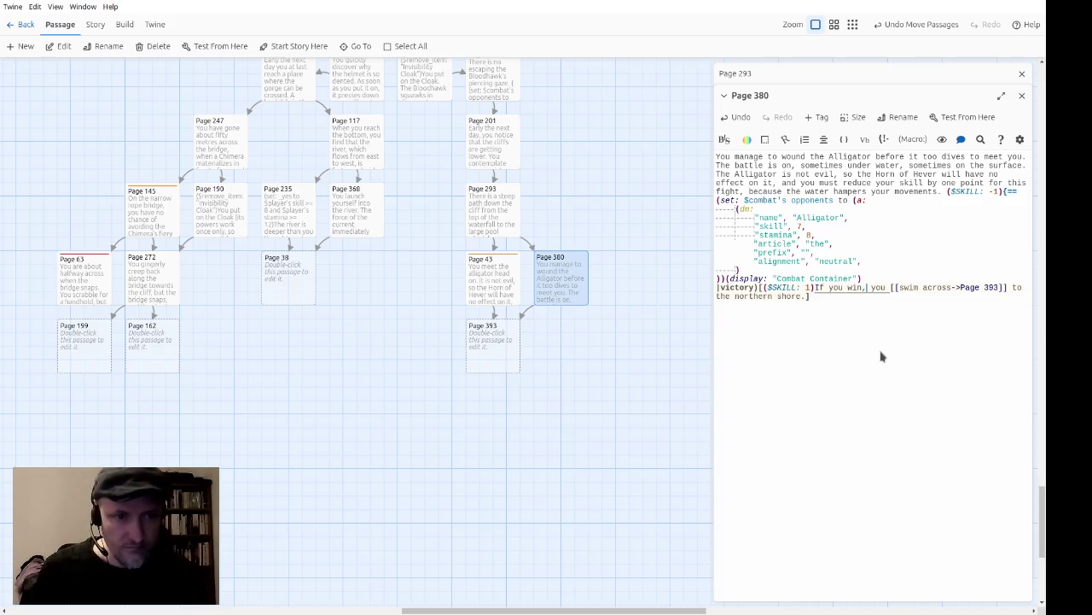
key("shift+ctrl+End")
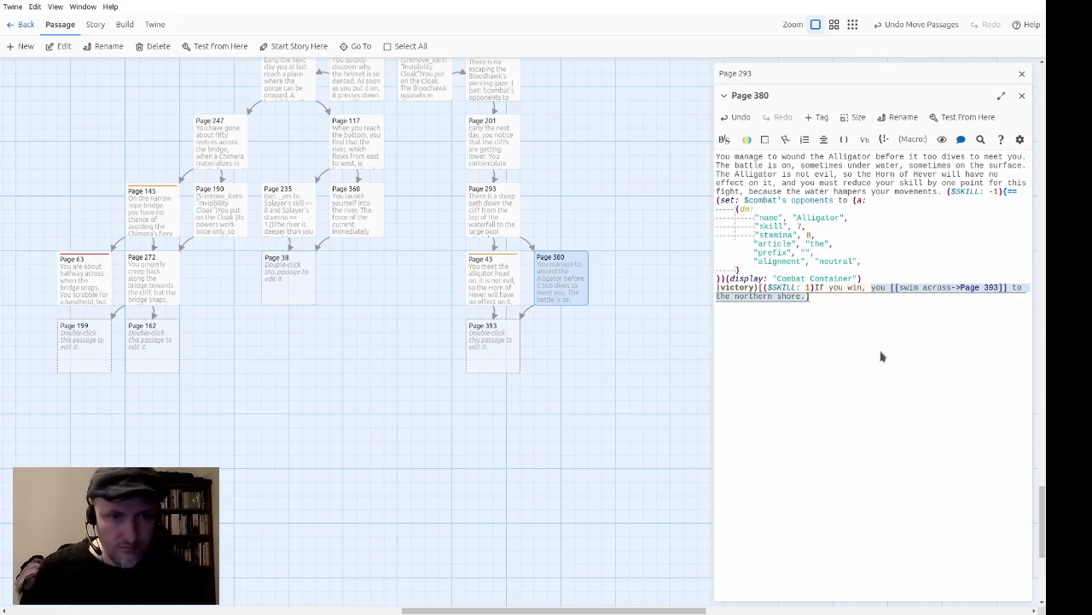
key("BackSpace")
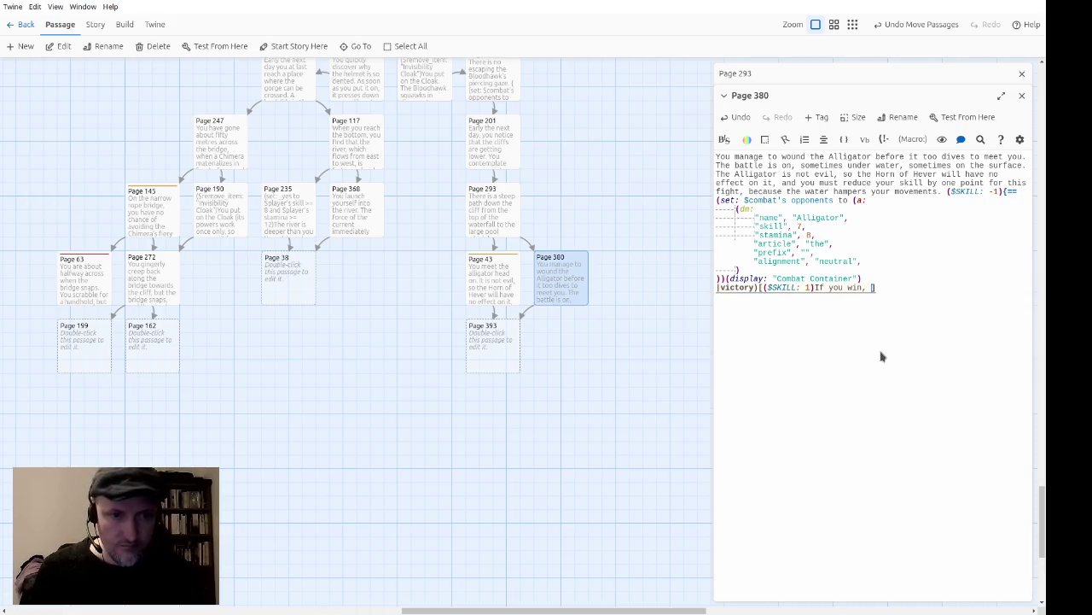
type("(")
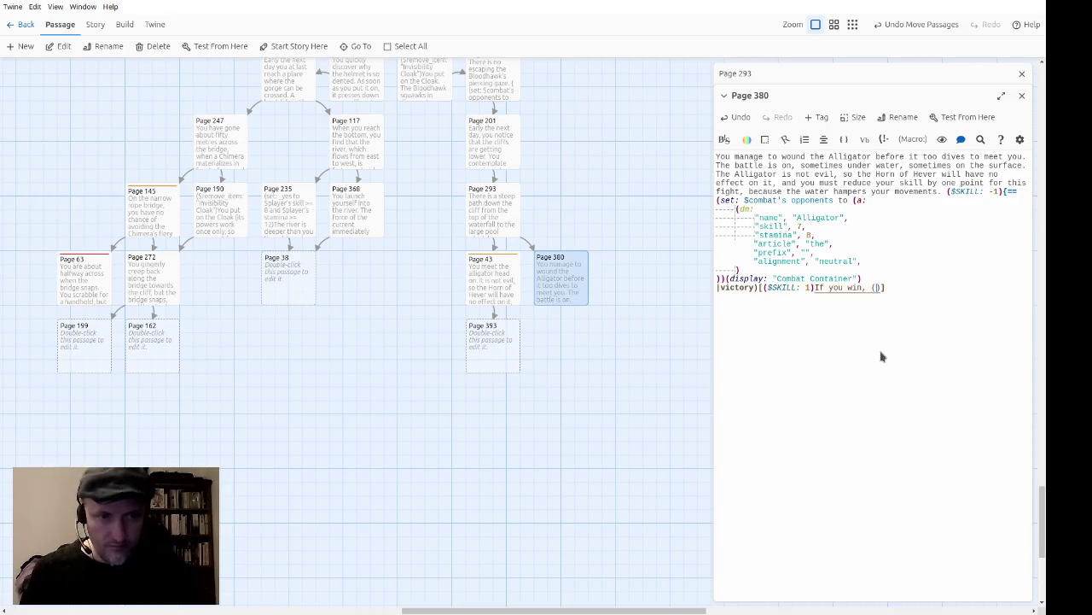
type("link-reveal:")
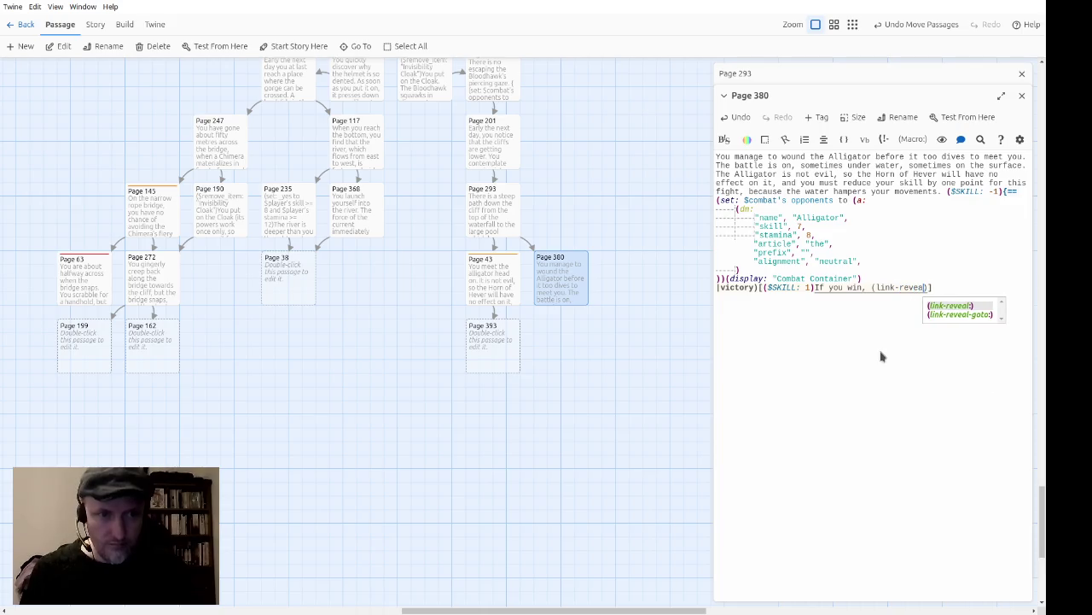
type("\"roll two dice\")")
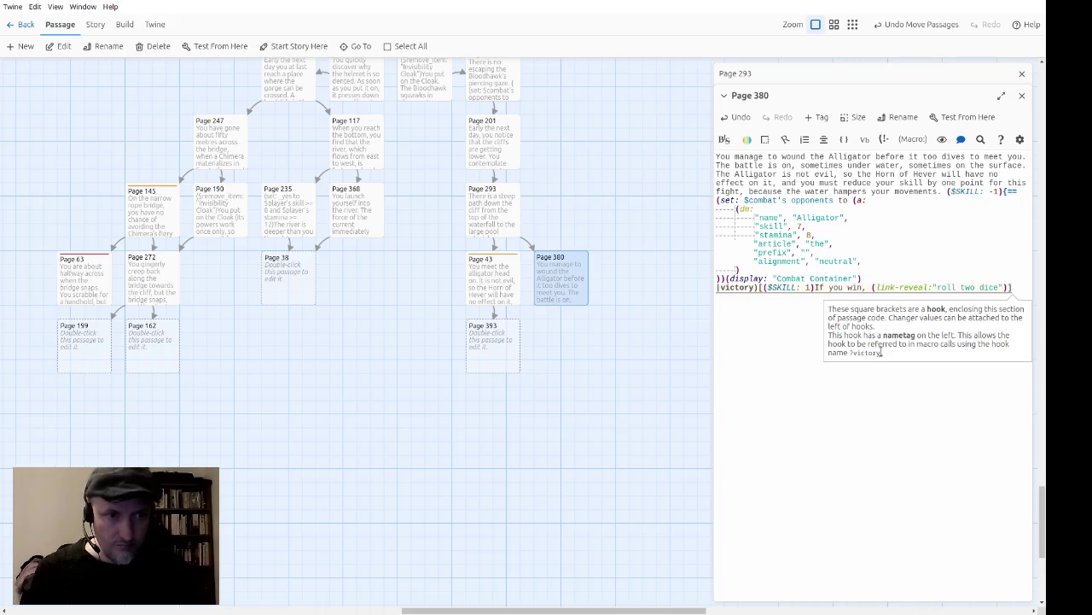
type(".")
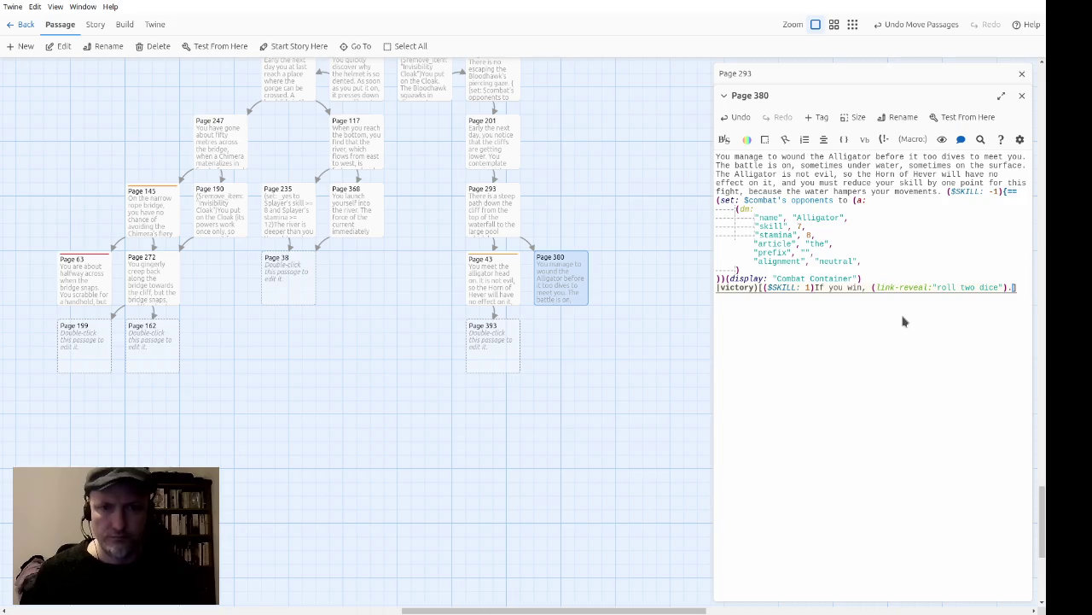
Attach a hook setting _roll from a two-dice roll and showing (dialog: (str: "You roll: ", _roll))
type("[(")
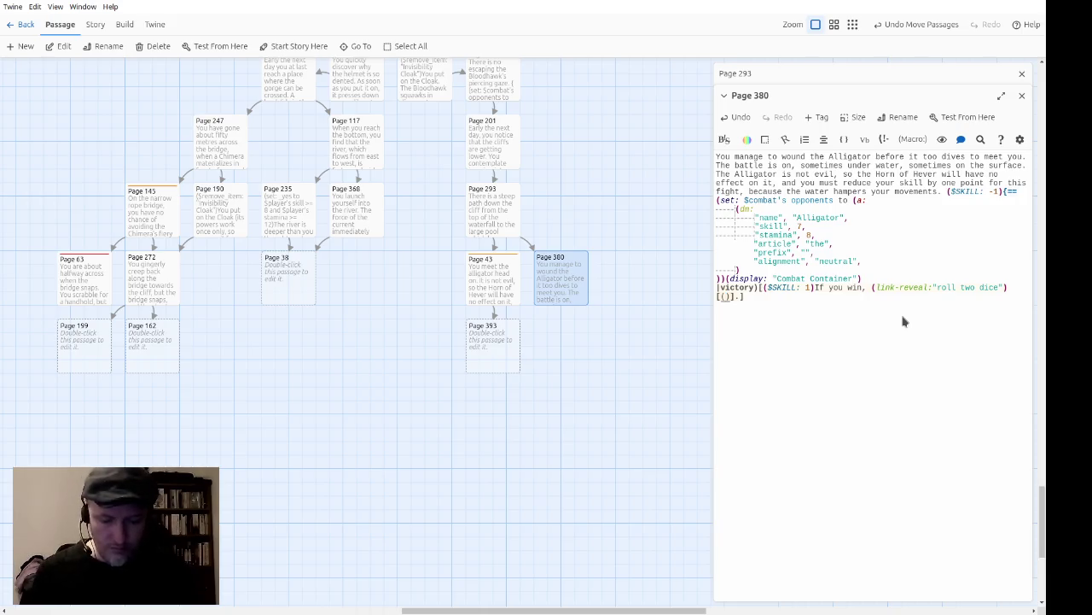
type("set: _roll to ")
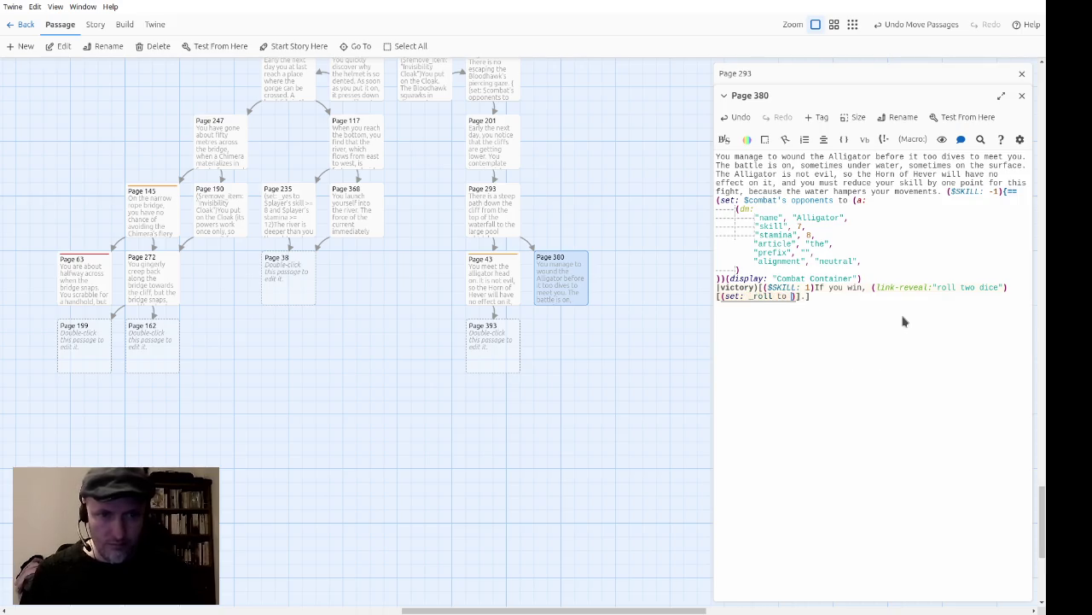
type("(random:")
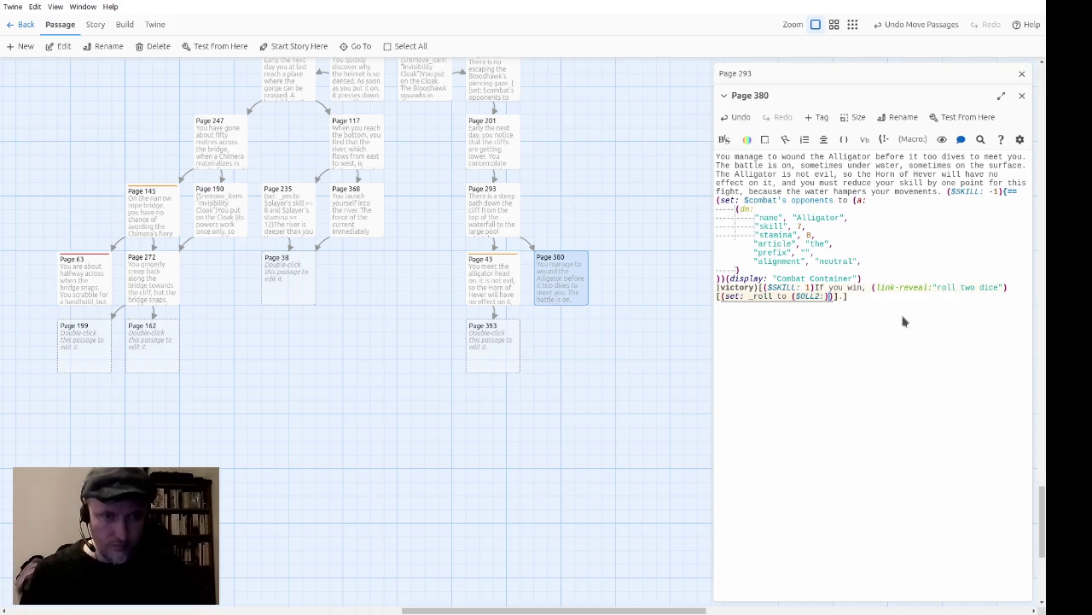
type("1")
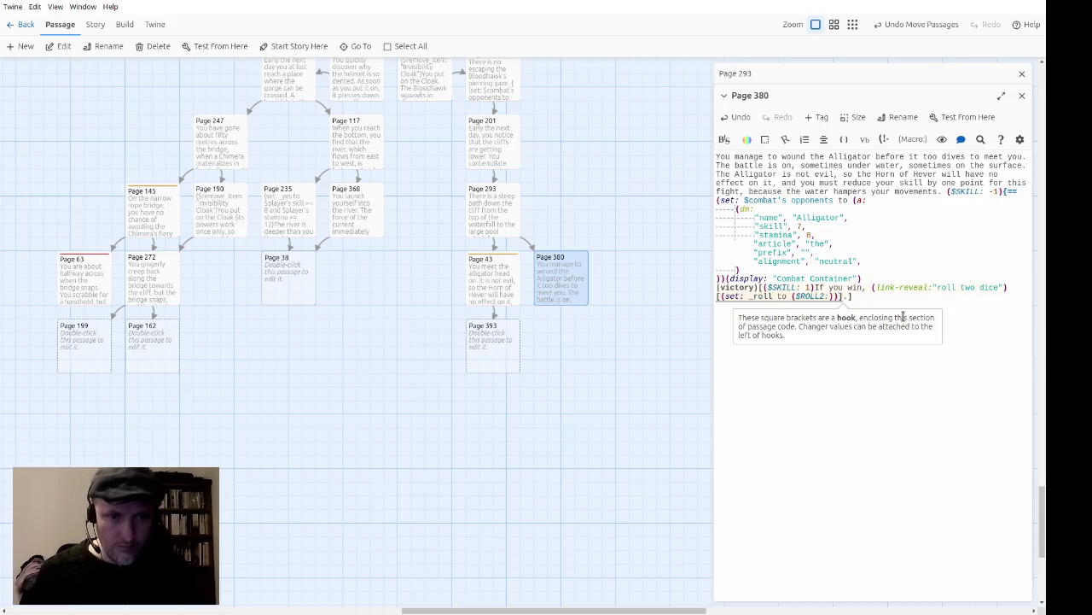
type("[")
type("dialog: ")
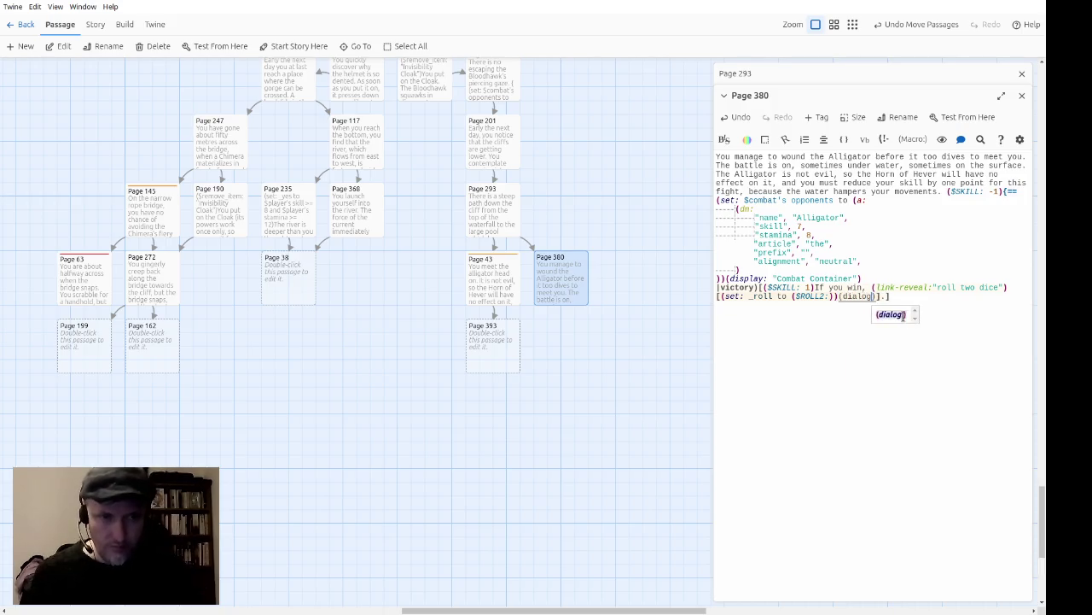
type("\"You roll")
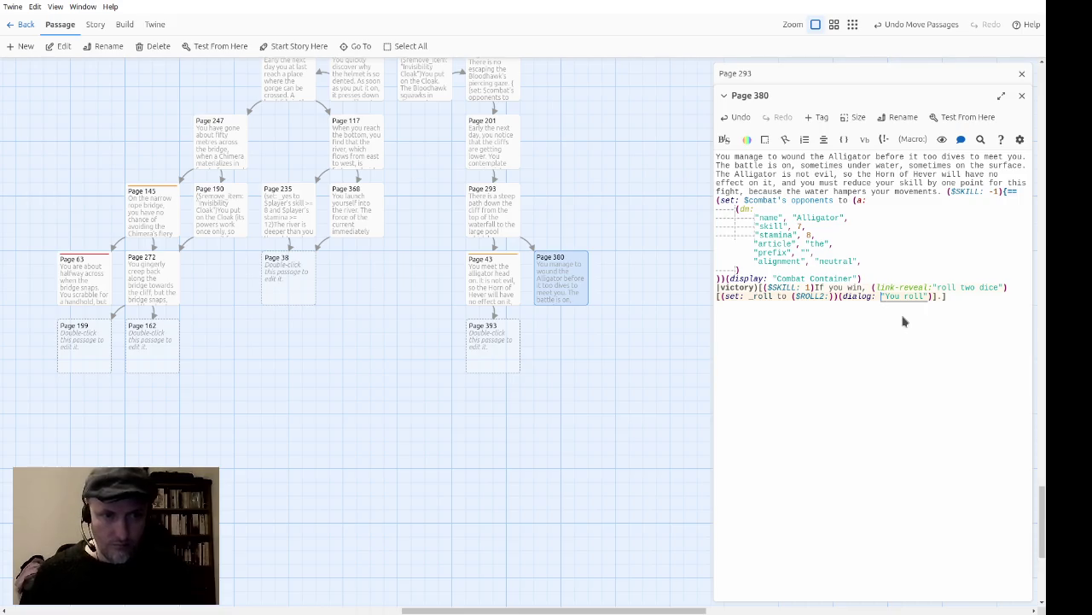
key("Left")
key("Left")
key("Left")
type("(str:")
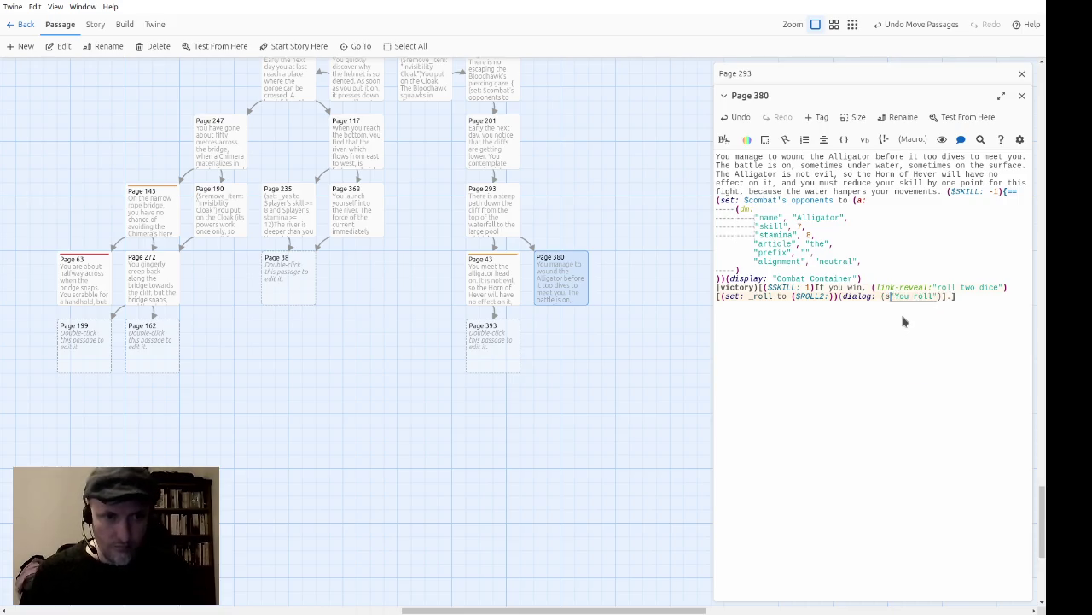
key("Right")
key("Left")
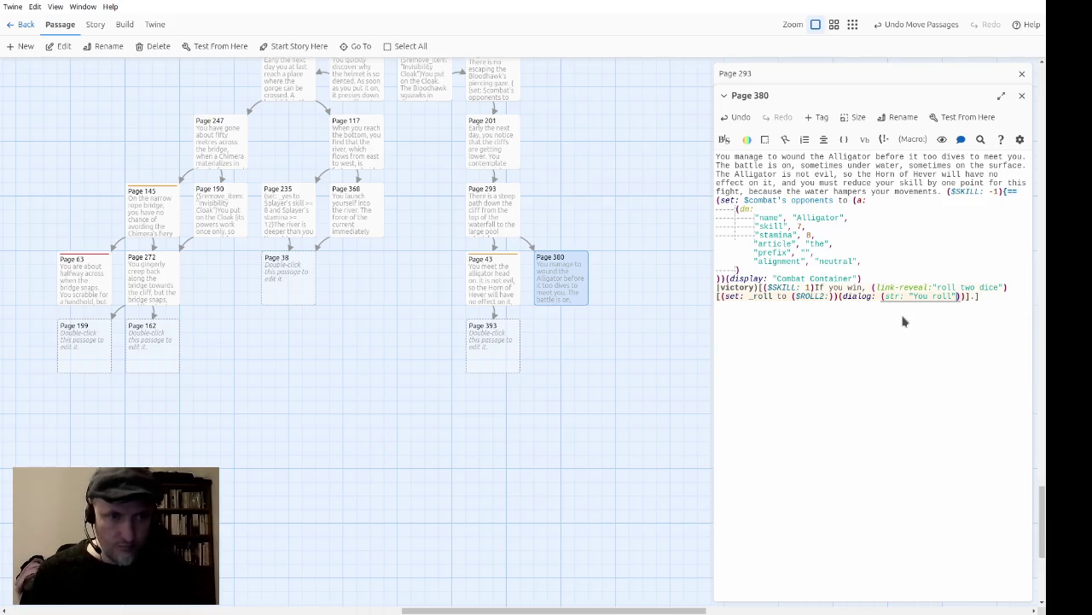
type(":")
key("Right")
type(", _roll")
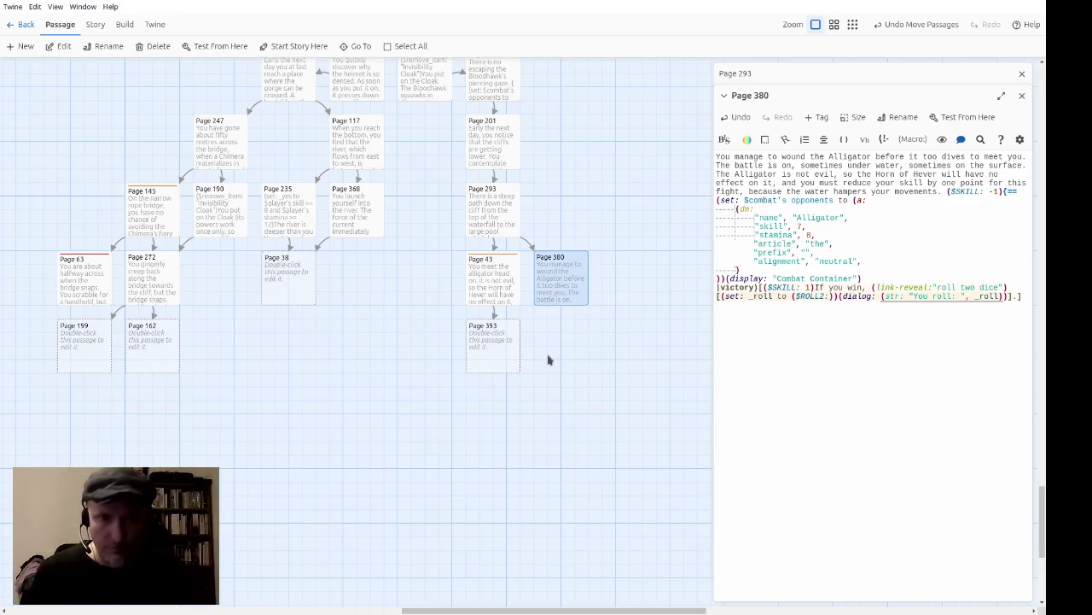
Close the reveal hook right after the 'You roll: ' dialog macro
key("Tab")
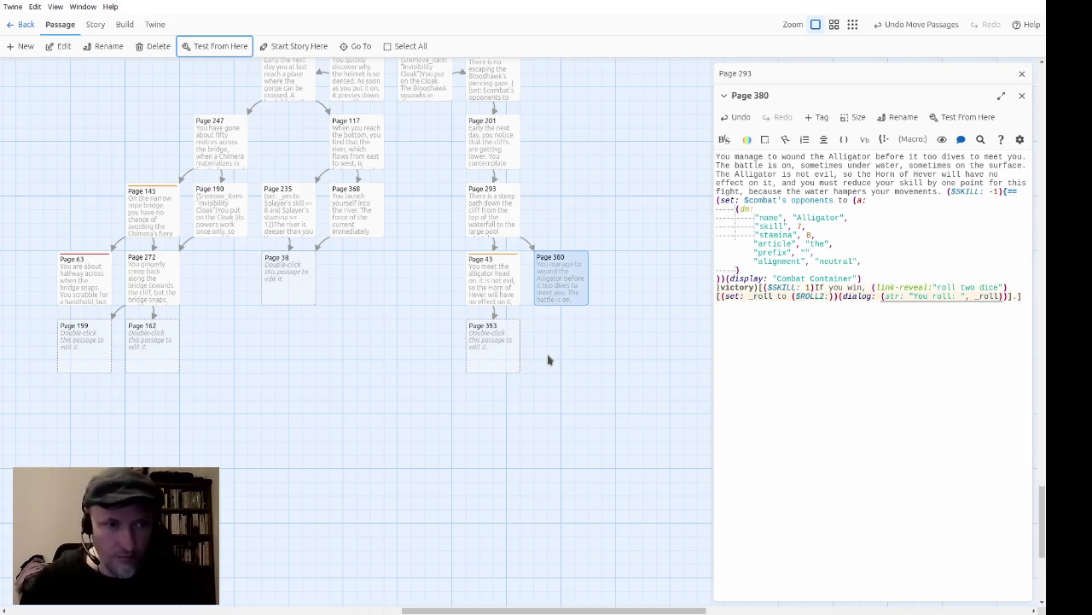
left_click(1008, 296)
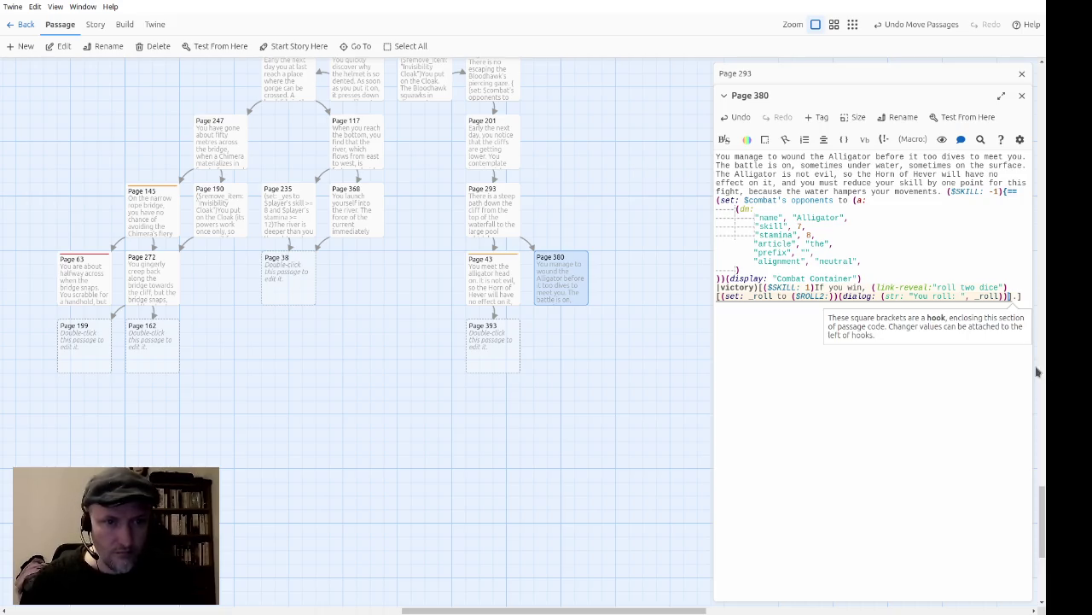
key("ctrl+Left")
key("ctrl+Left")
key("ctrl+Left")
key("ctrl+Left")
key("ctrl+Left")
key("ctrl+Left")
key("ctrl+Right")
key("ctrl+Right")
key("ctrl+Right")
key("ctrl+Left")
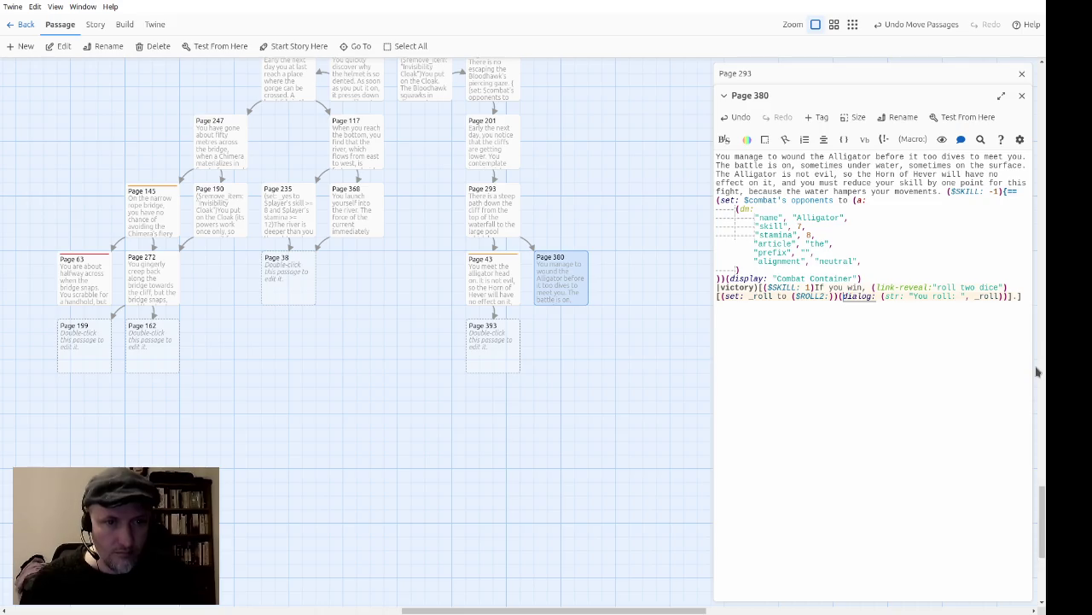
key("ctrl+Right")
key("ctrl+Right")
key("ctrl+Right")
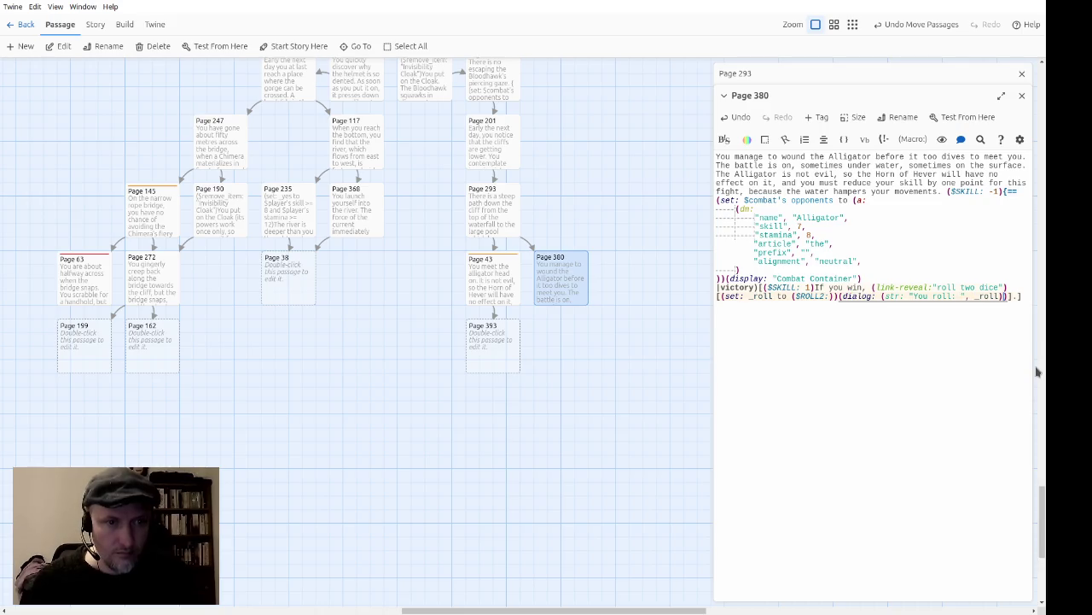
type(")")
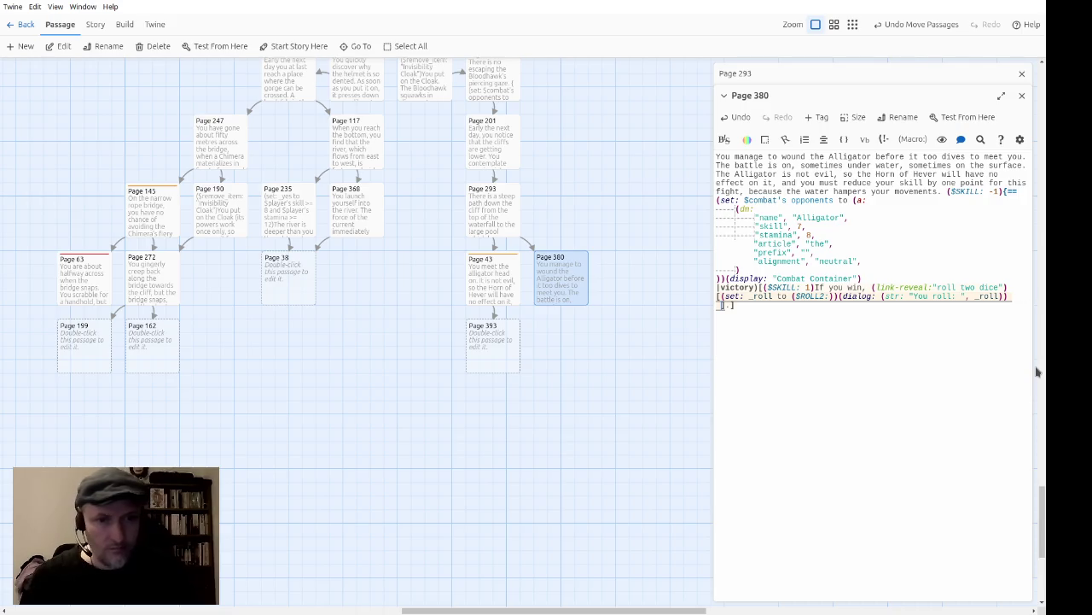
type(" If the")
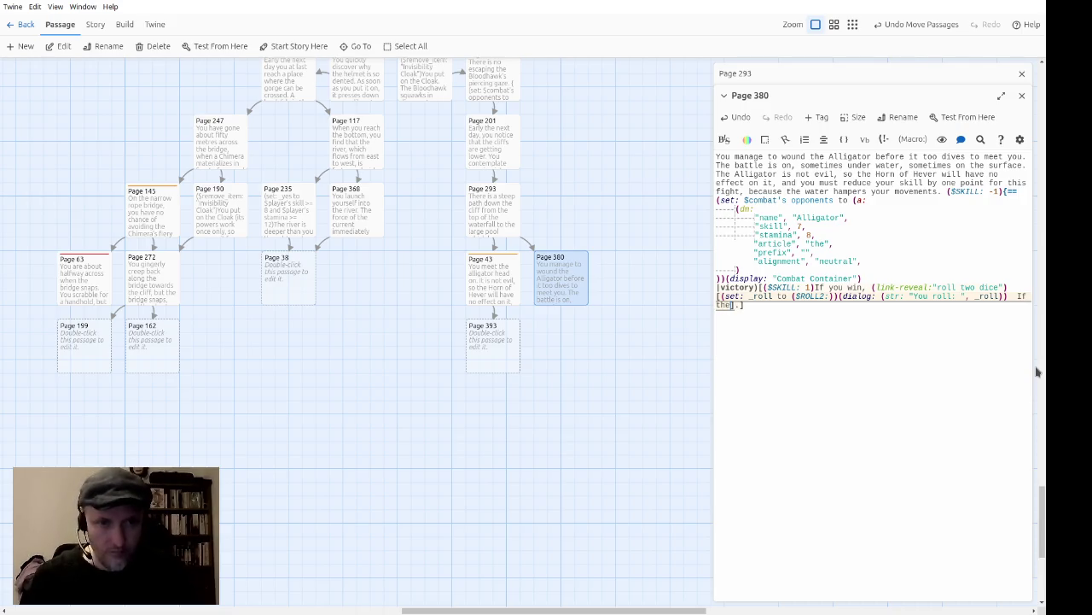
key("BackSpace")
key("BackSpace")
key("BackSpace")
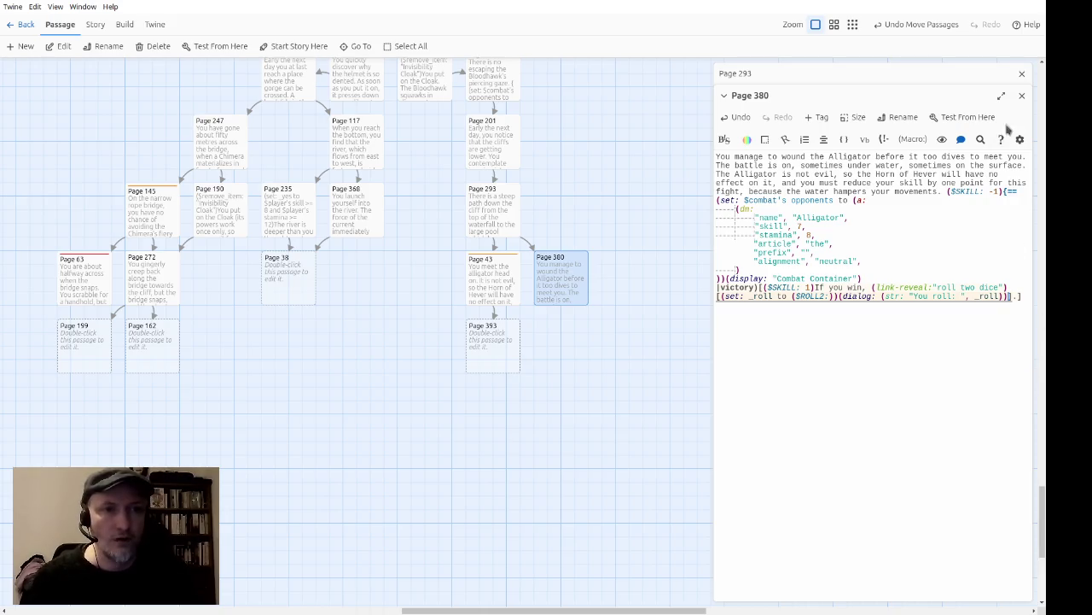
Maximize the Page 380 editor and select the victory line from ($SKILL: 1) to its end
left_click(1001, 95)
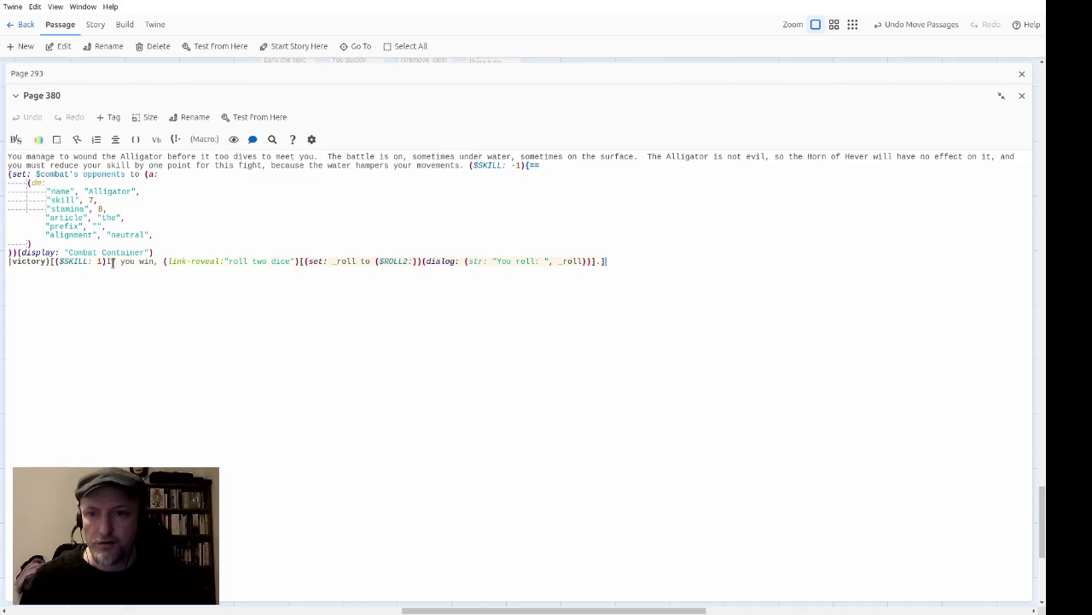
left_click(56, 260)
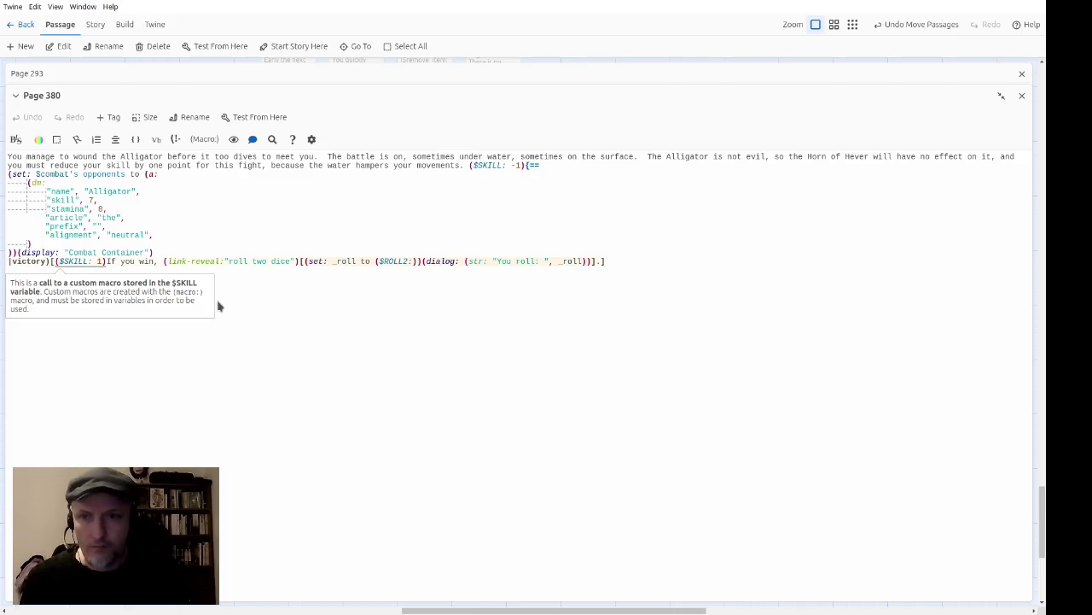
type("(")
key("shift+End")
Wrap the victory content in brackets, putting ($SKILL: 1) and 'If you win' on separate indented lines
type("[")
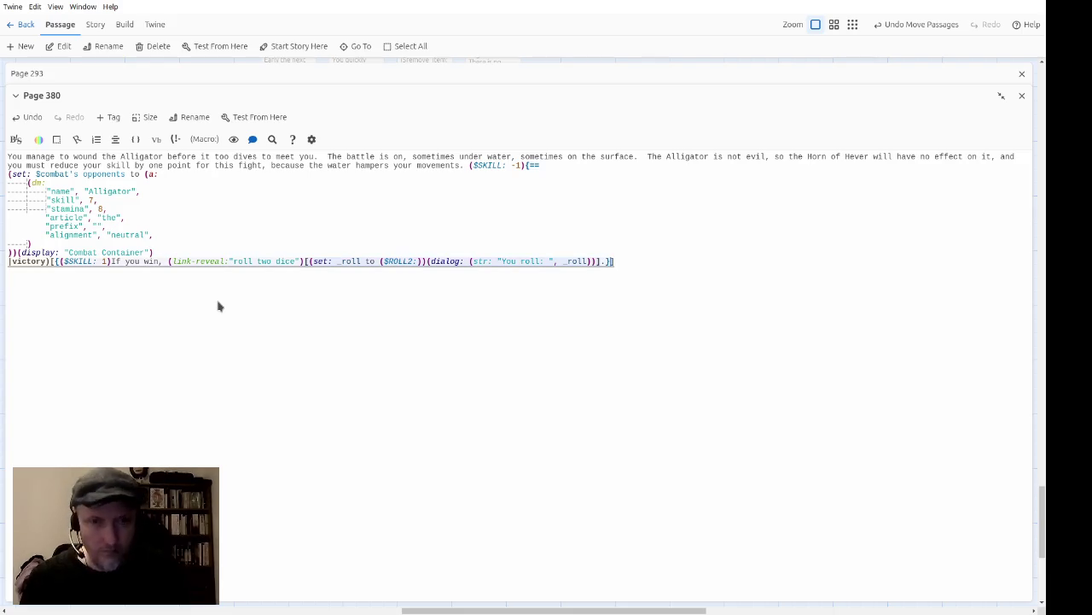
key("Left")
key("Left")
key("Return")
key("Tab")
key("Right")
key("Right")
key("Right")
key("Right")
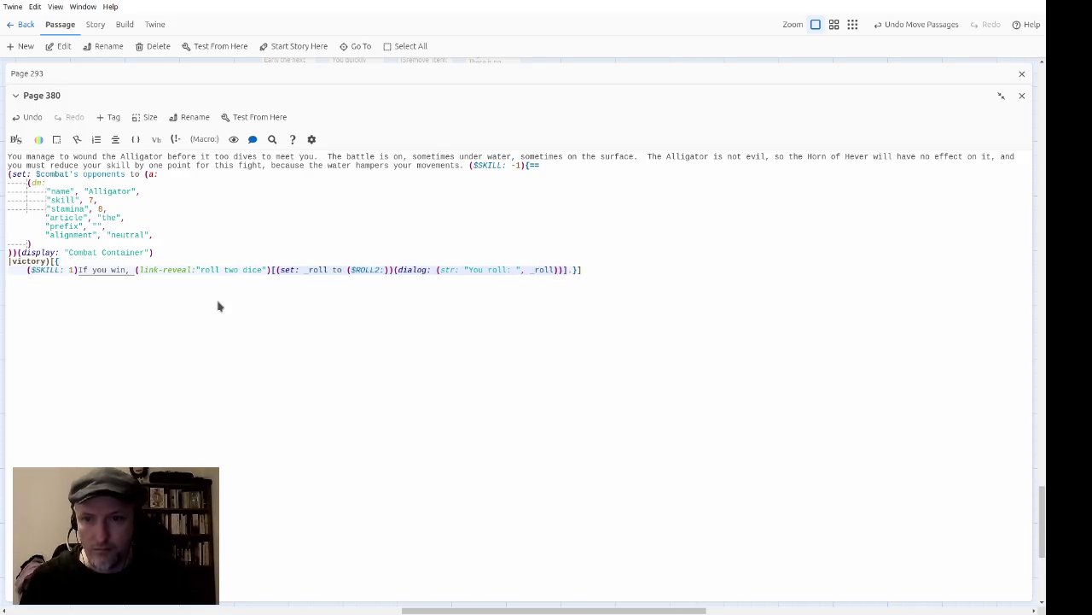
key("Return")
Break the reveal hook's (set:) and (dialog:) macros onto their own indented lines
key("ctrl+Right")
key("ctrl+Right")
key("ctrl+Right")
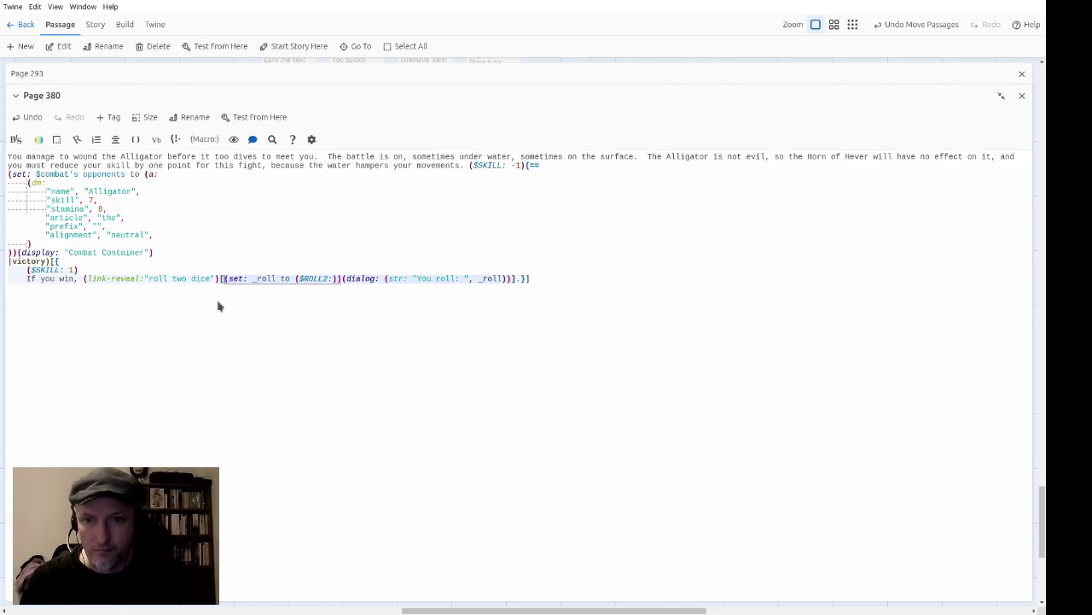
key("Right")
key("Return")
key("Tab")
key("ctrl+Right")
key("ctrl+Right")
key("ctrl+Right")
key("Right")
key("Return")
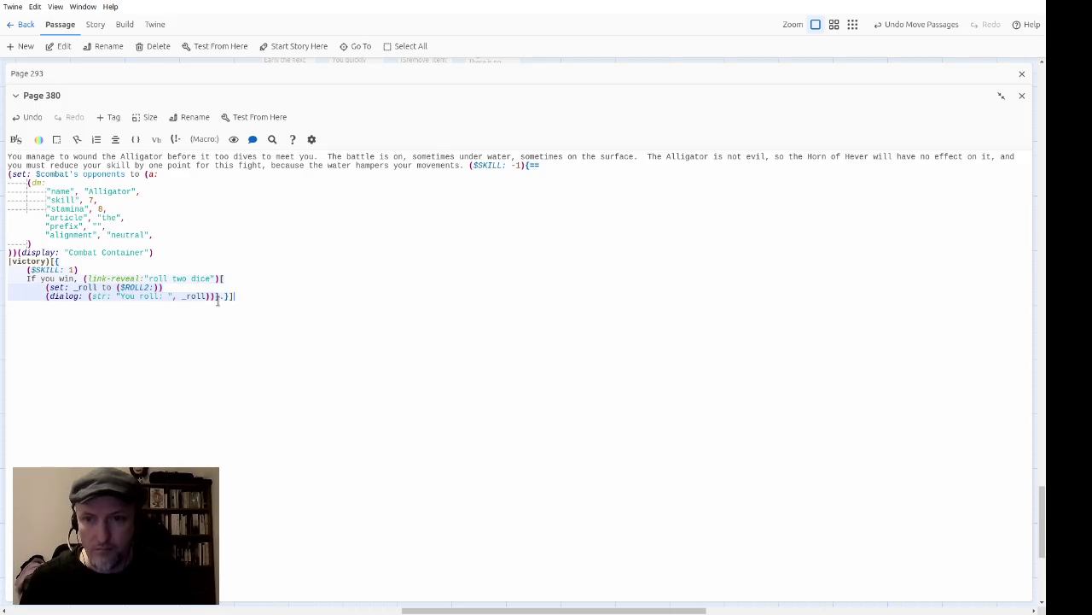
Move the closing brackets onto separate lines with reduced indentation below the dialog
left_click(217, 296)
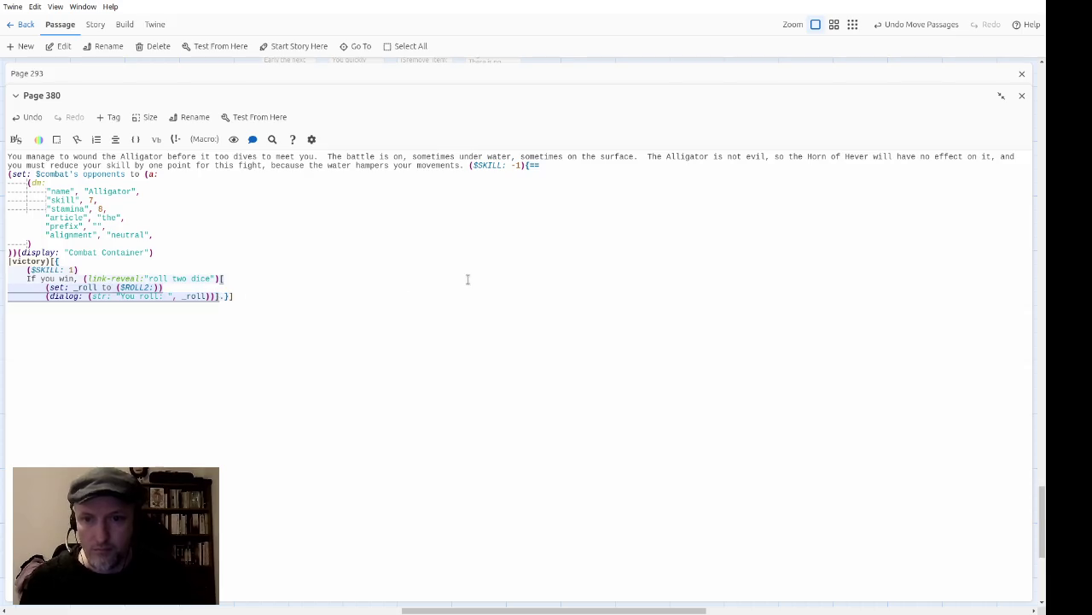
key("Return")
key("BackSpace")
key("BackSpace")
key("BackSpace")
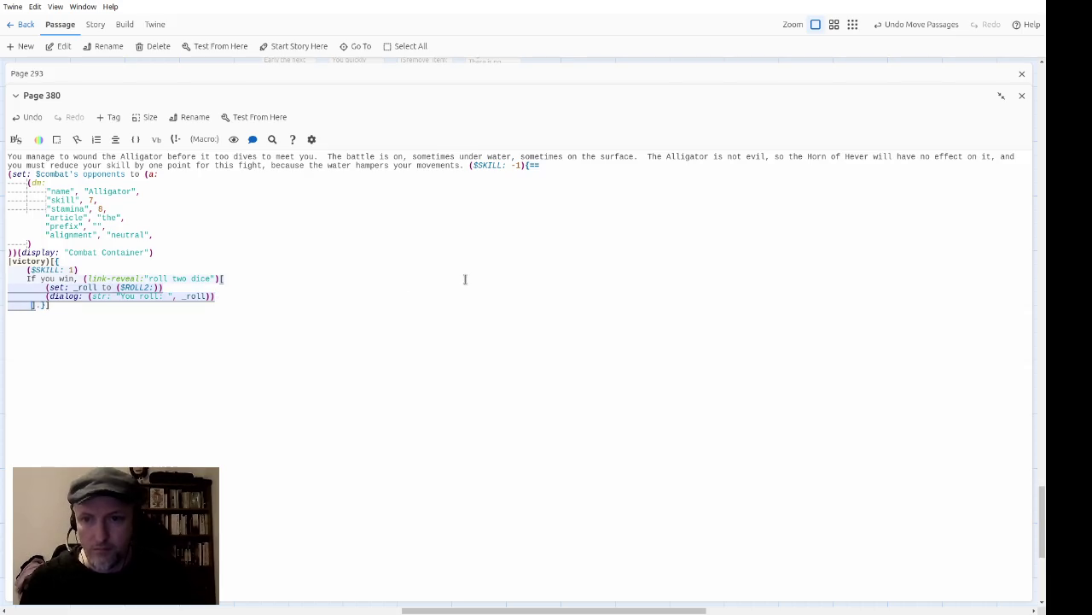
key("Return")
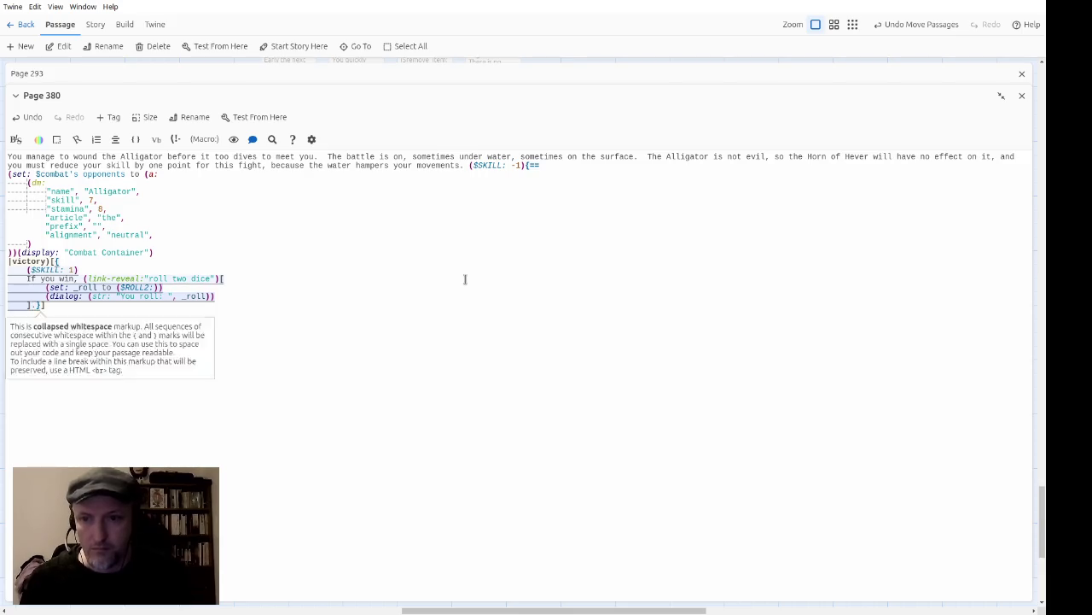
key("BackSpace")
key("BackSpace")
key("BackSpace")
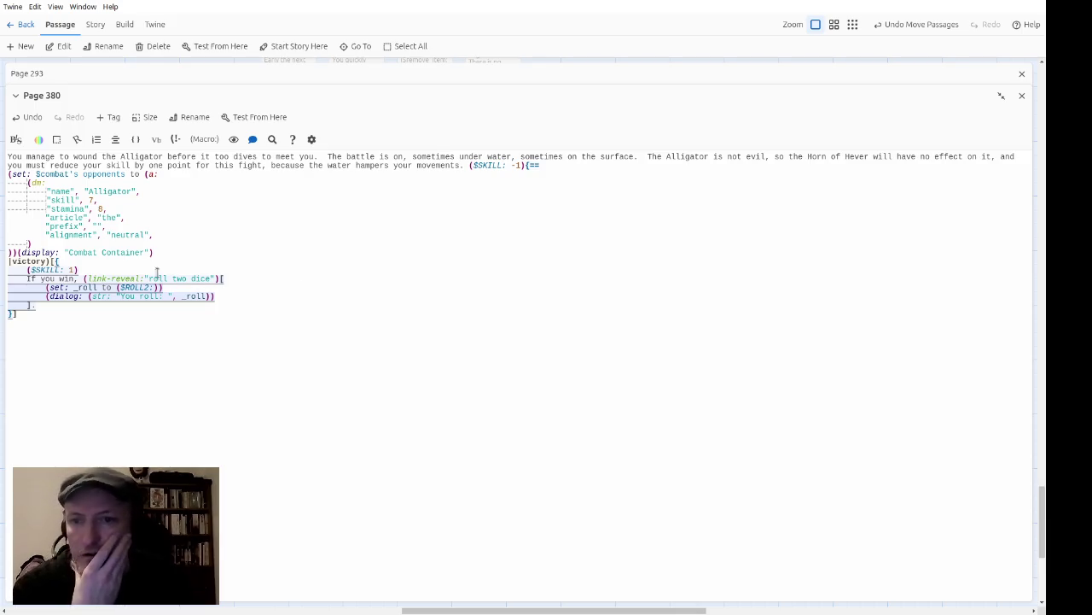
left_click(163, 306)
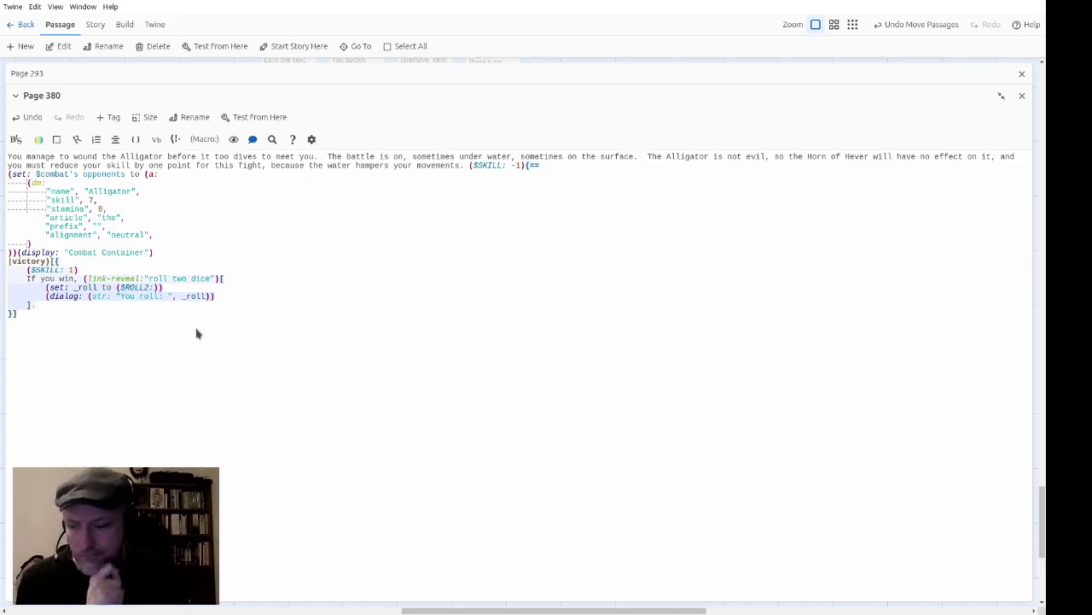
Add (if: _roll >= 4 and _roll <= 10)[ on its own line, with an indented draft 'If the roll is'
type("(if:")
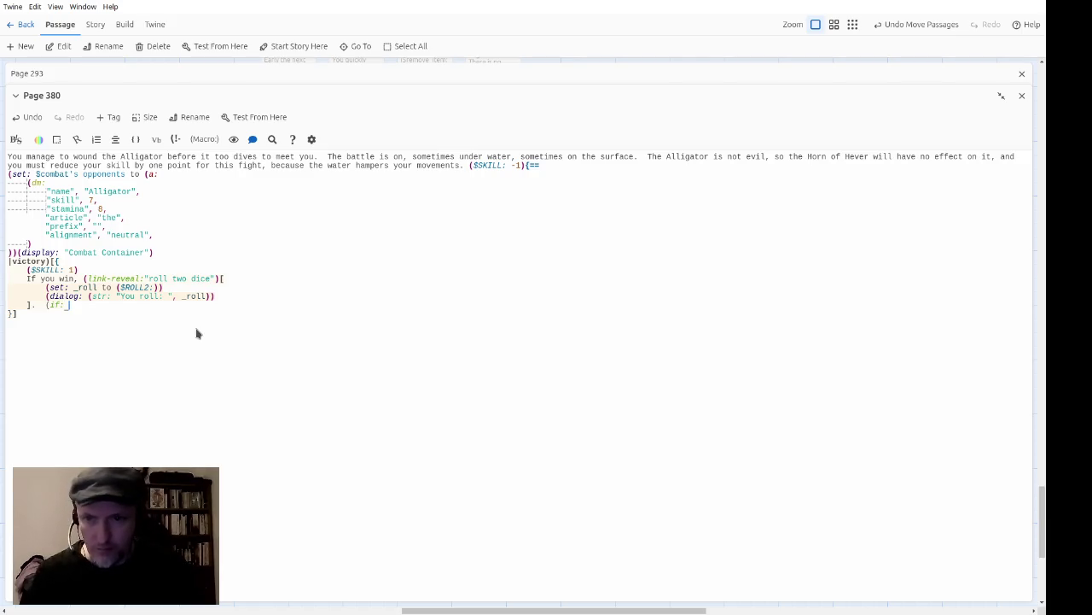
type(" _")
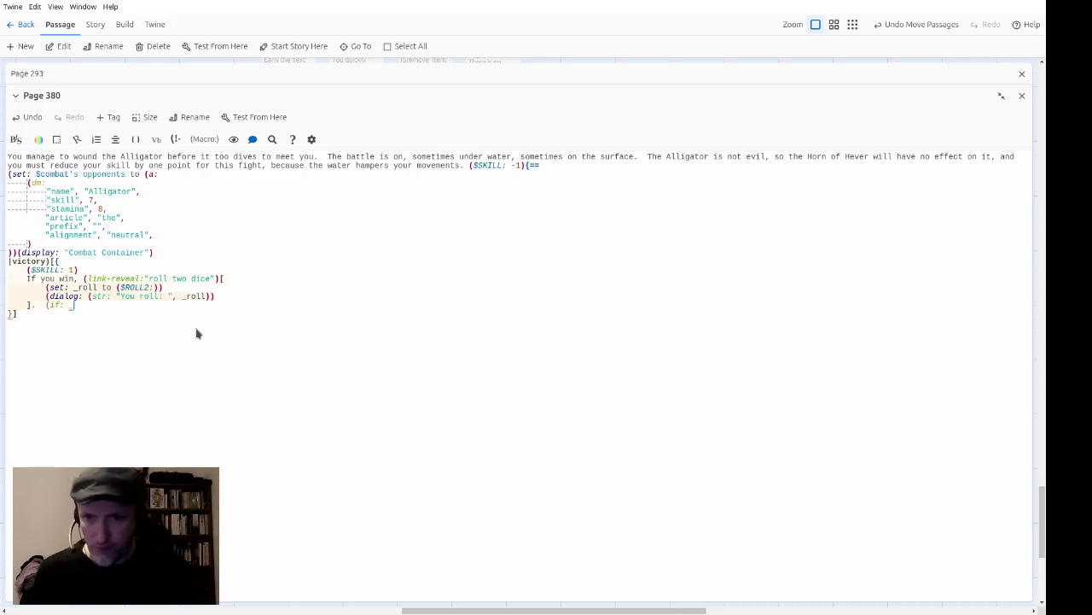
type("roll ")
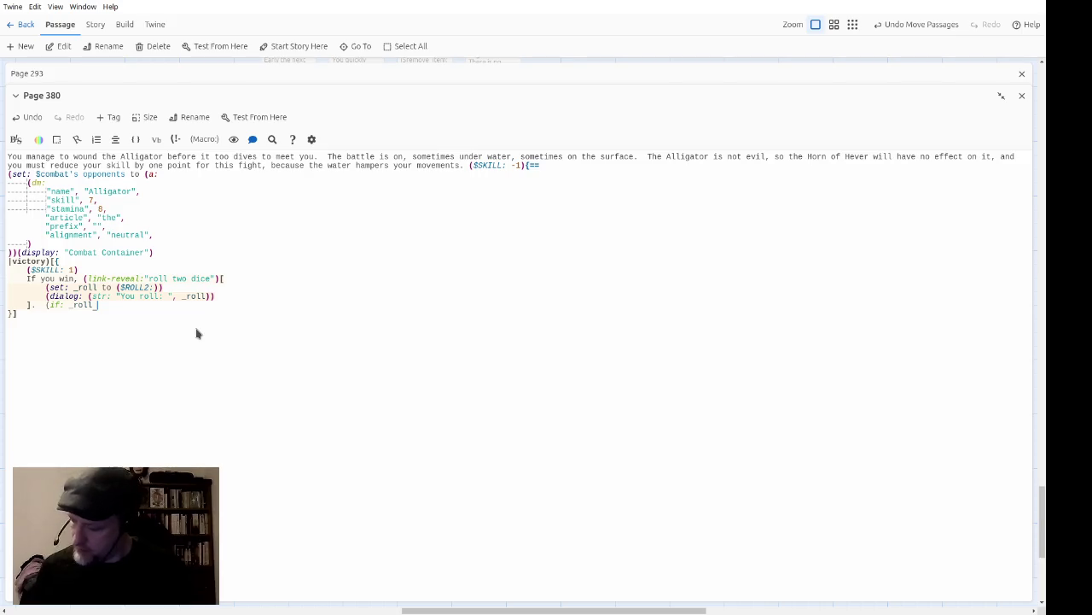
type(">= 4 ")
type("and ")
type("_roll ")
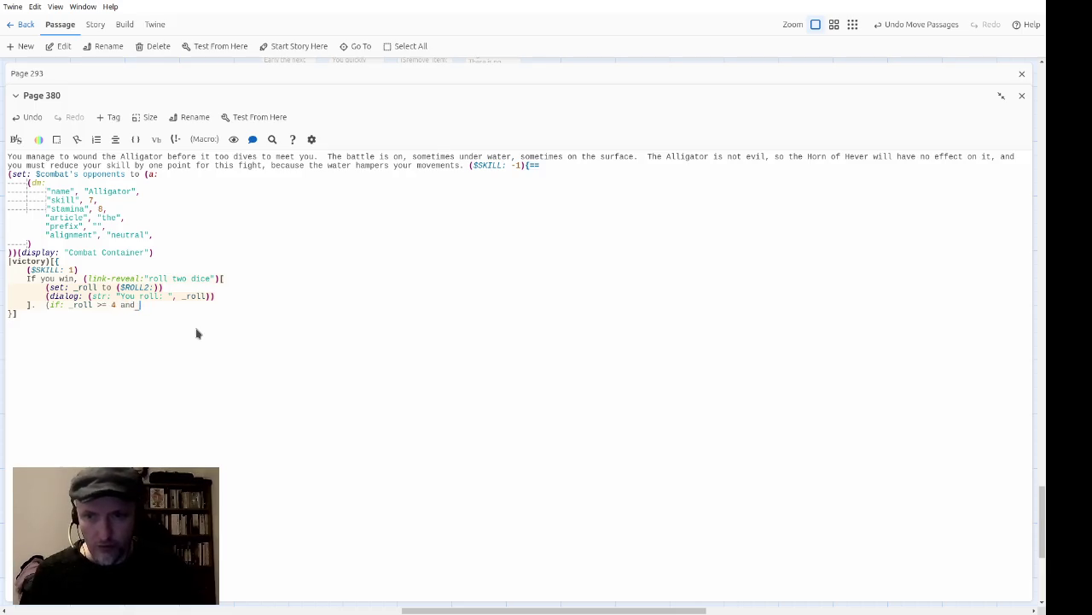
type("<")
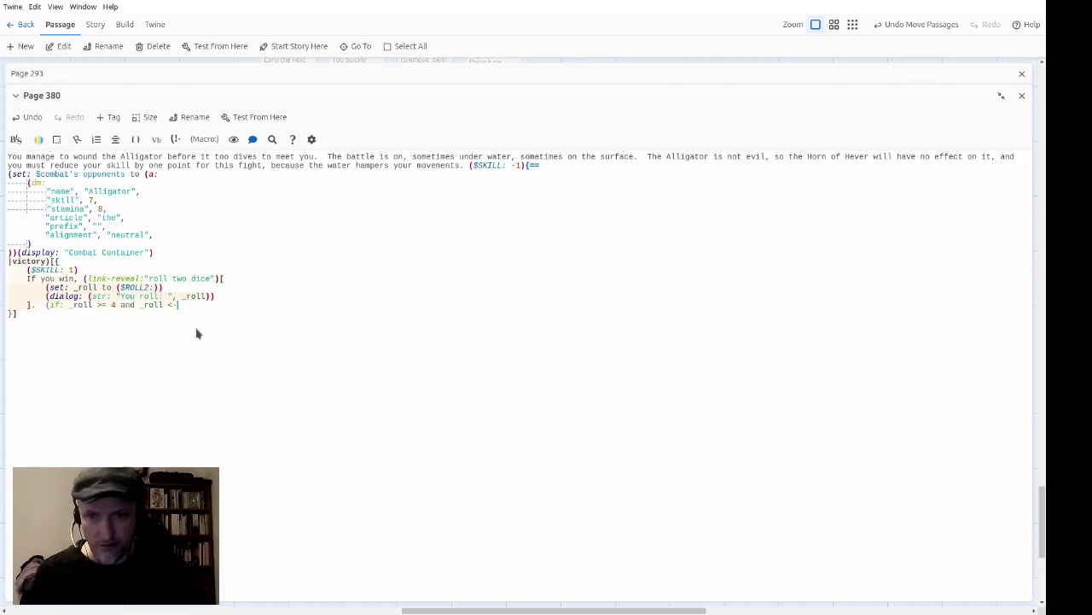
type("= 10")
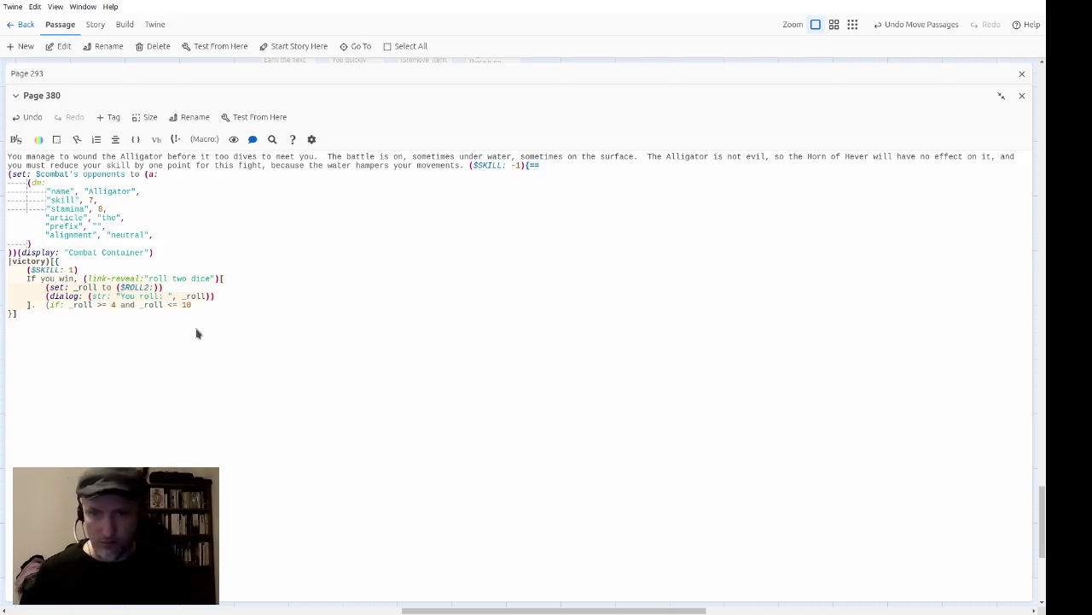
type(")")
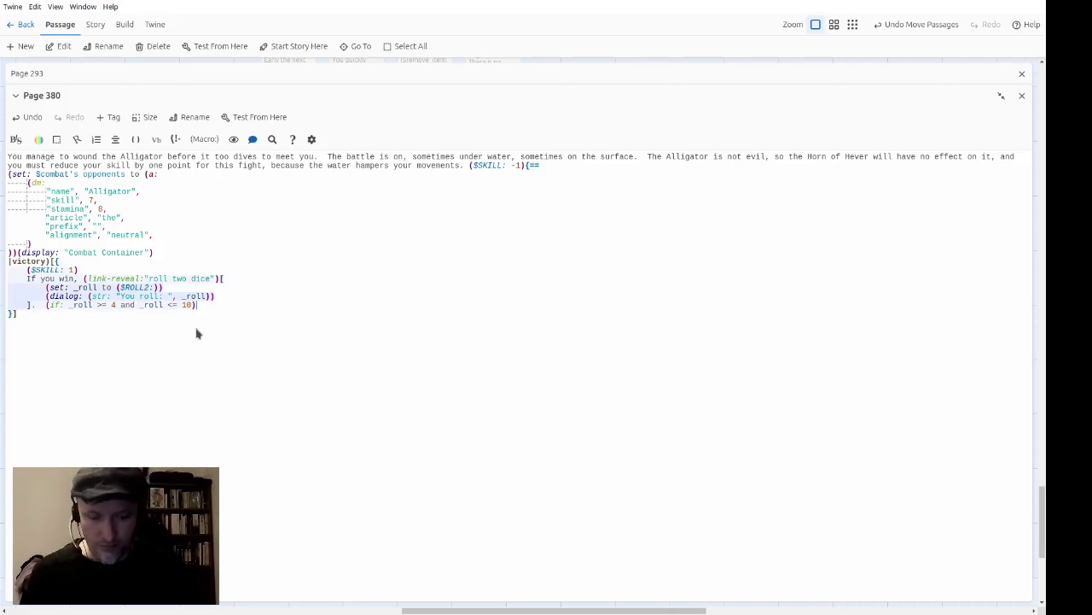
type("[")
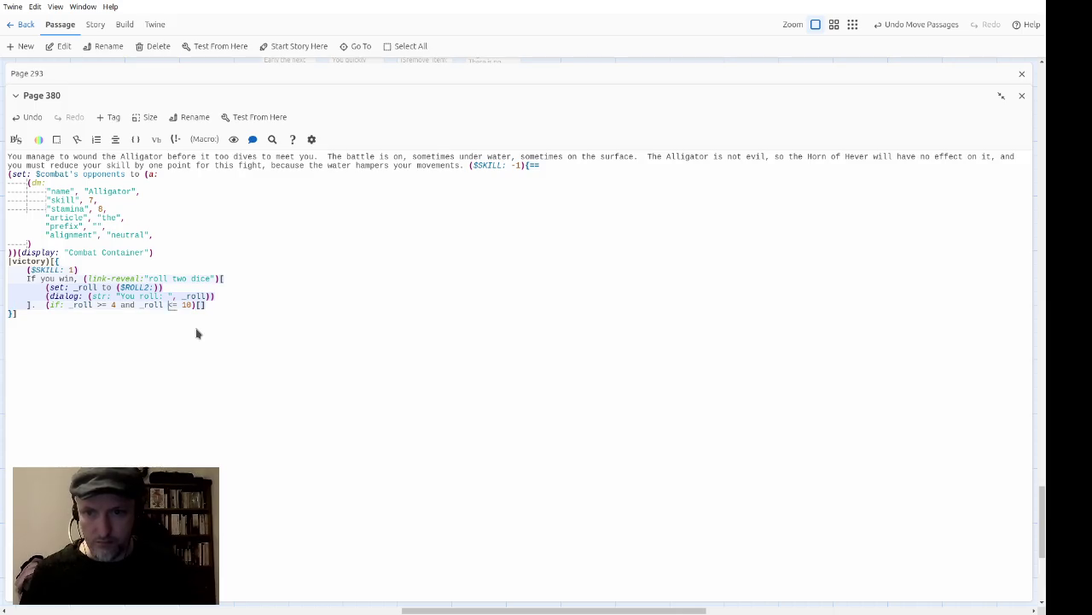
key("Left")
key("BackSpace")
key("BackSpace")
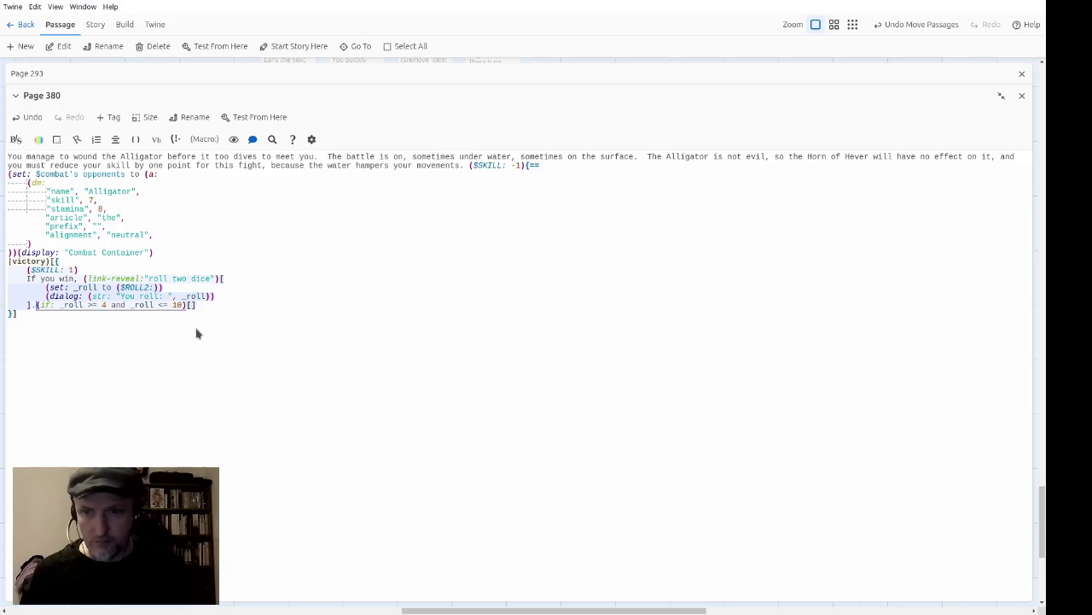
key("Return")
key("Return")
key("Return")
key("Up")
key("Tab")
type("If the roll is")
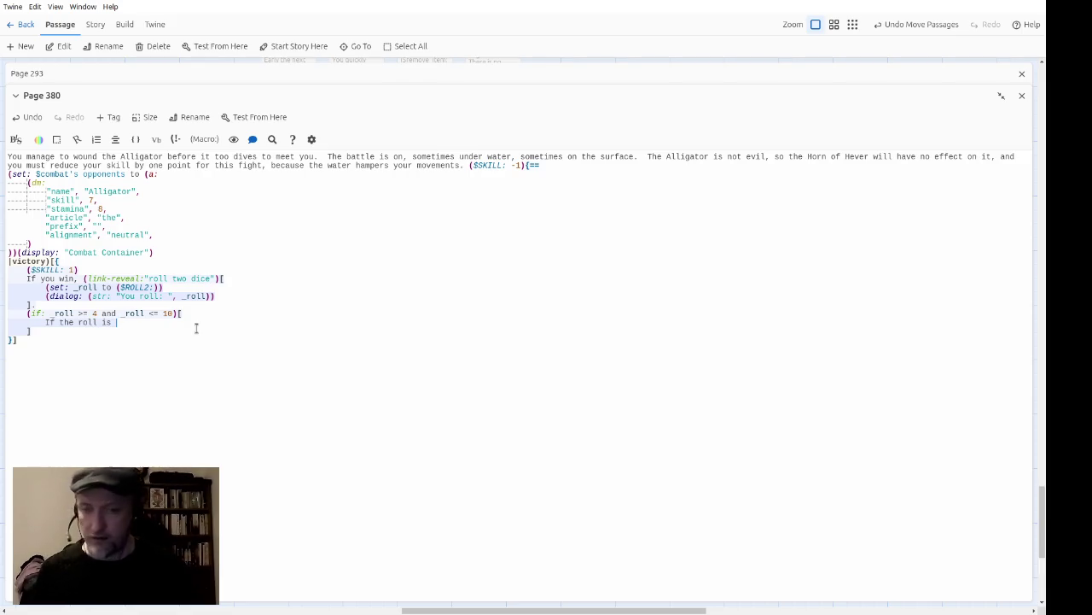
key("shift+Home")
Retype the draft hook text as 'If the total is 4-10, continue here.'
key("BackSpace")
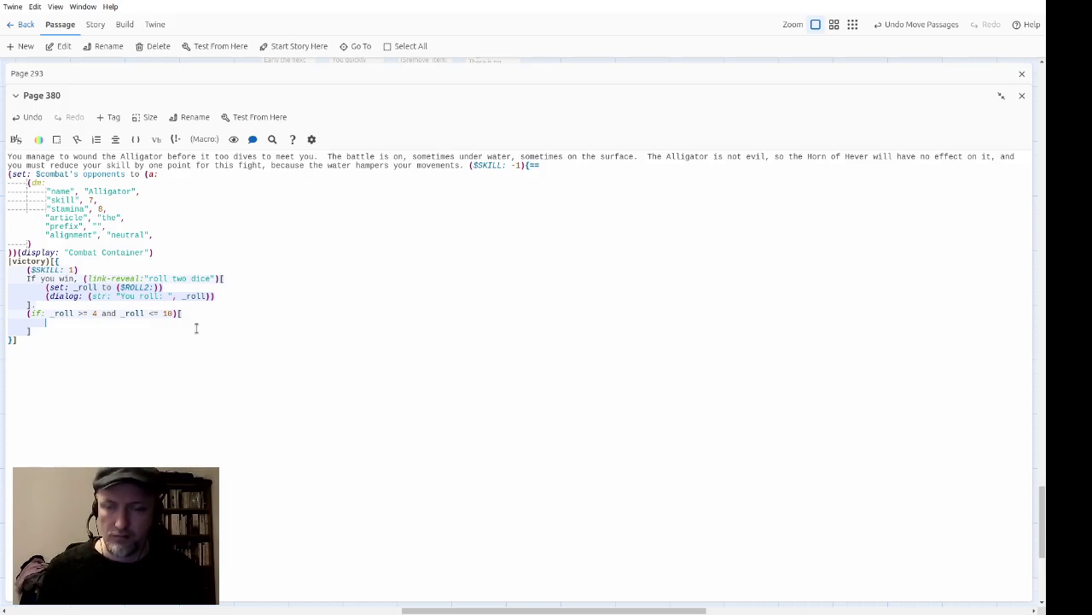
type("If the total is ")
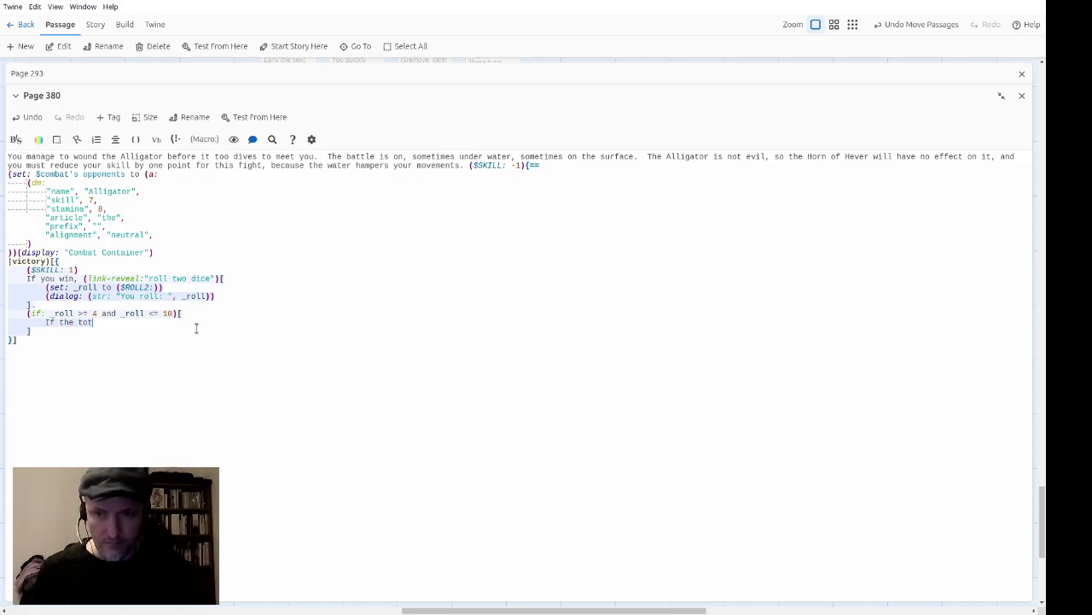
type("4-")
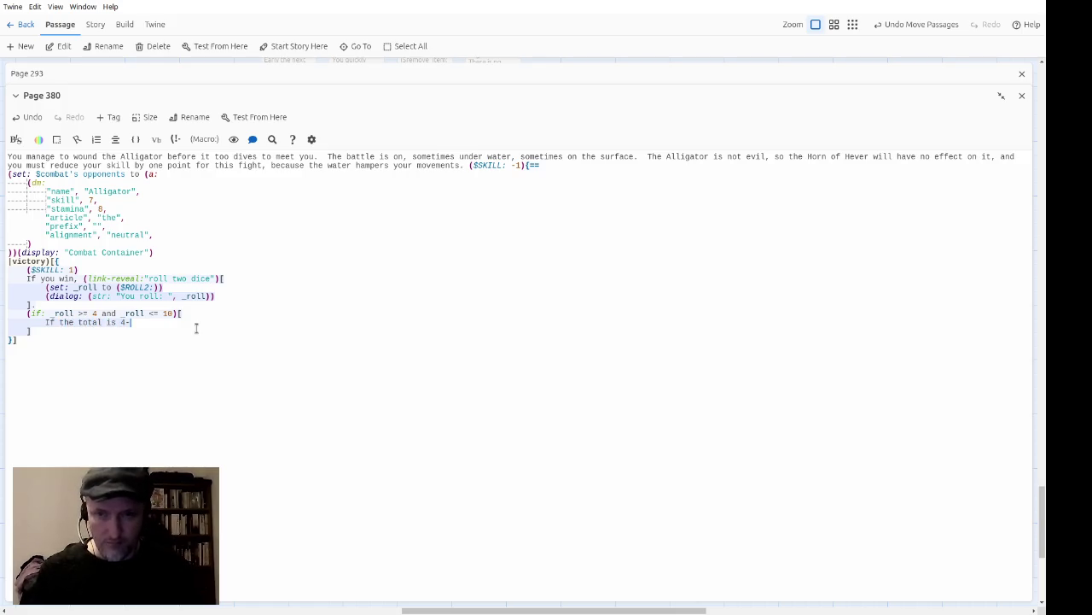
type("10, contun")
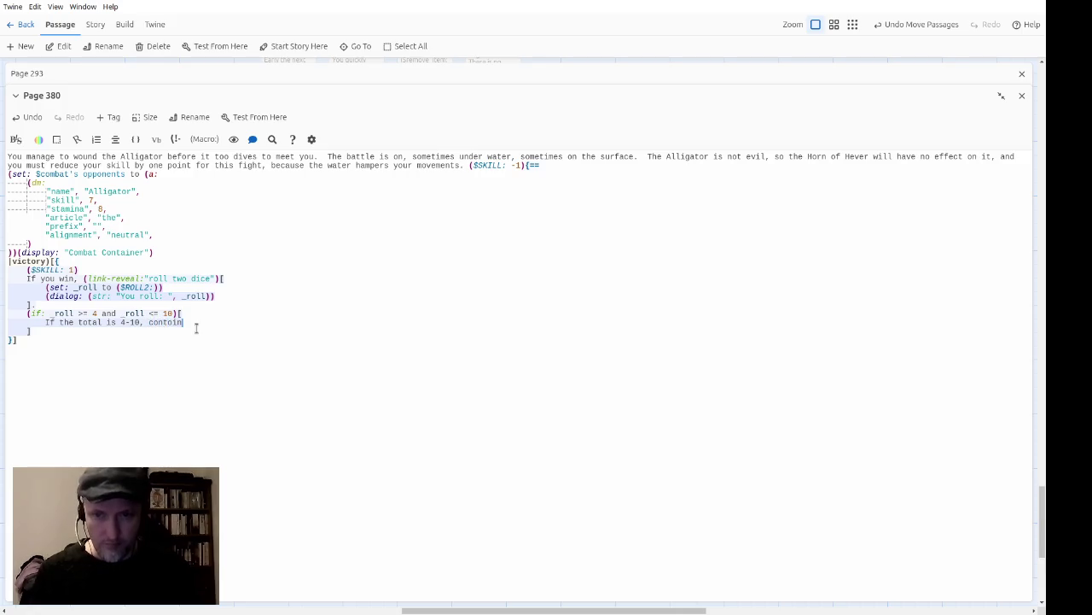
key("BackSpace")
key("BackSpace")
type("inue ")
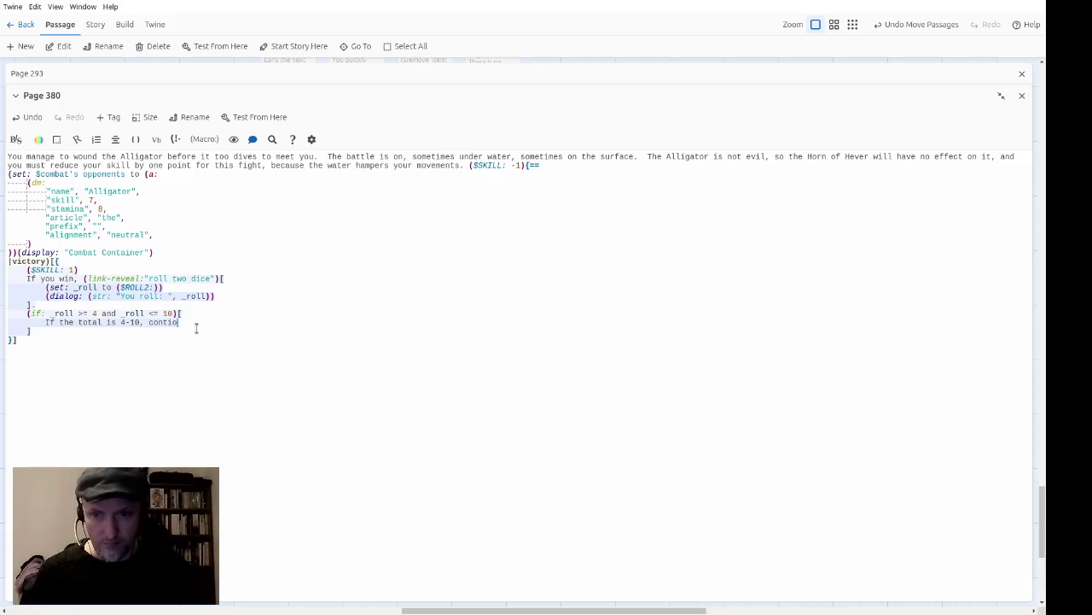
type("here.")
Delete that placeholder sentence line and the leftover blank line inside the 4–10 hook
key("ctrl+Left")
key("ctrl+Left")
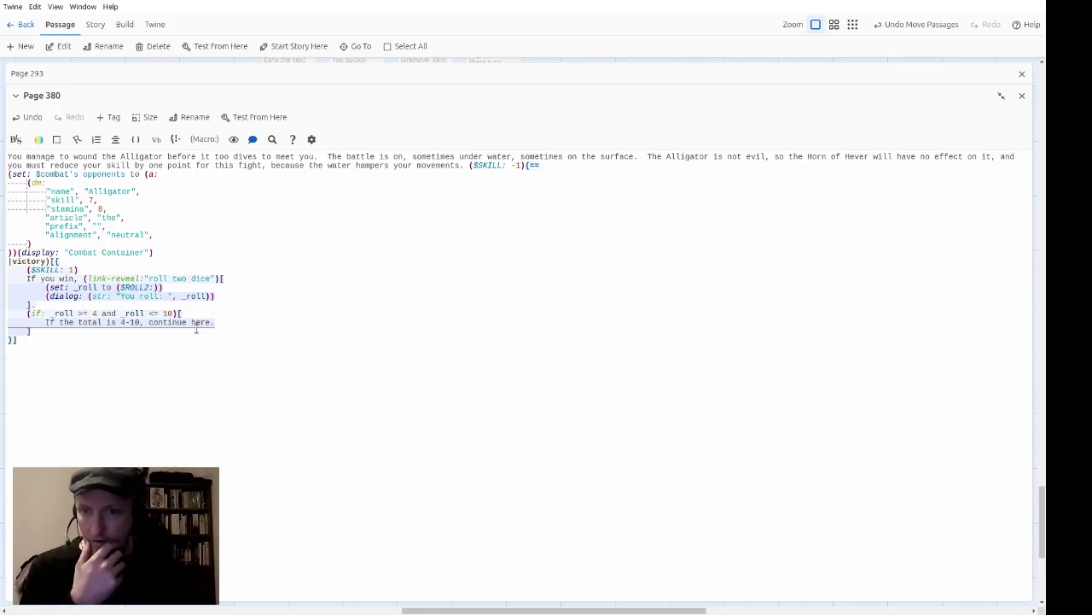
key("Up")
key("Right")
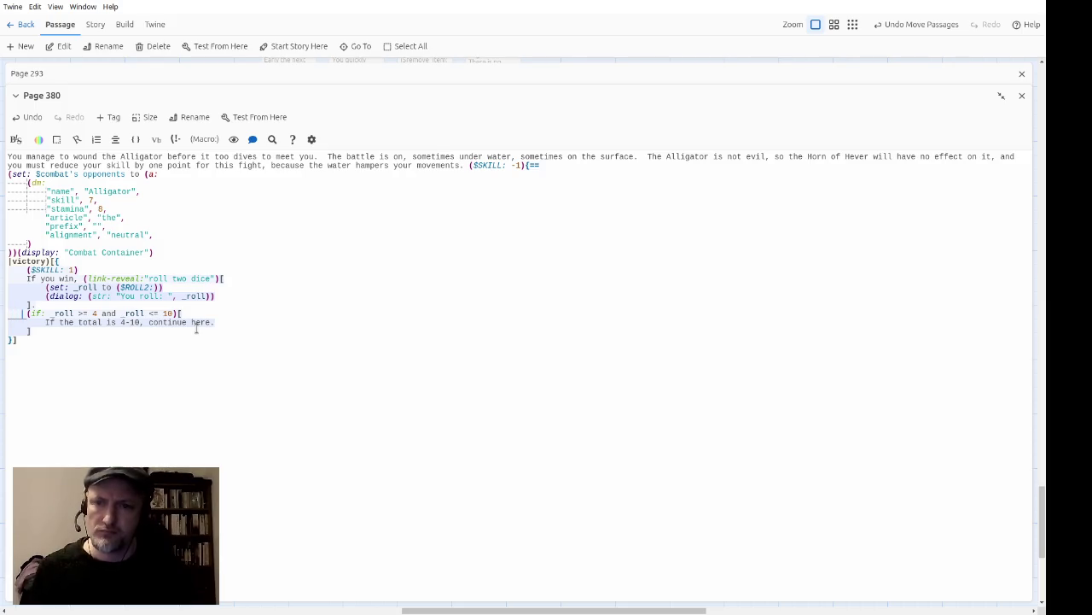
key("Down")
key("End")
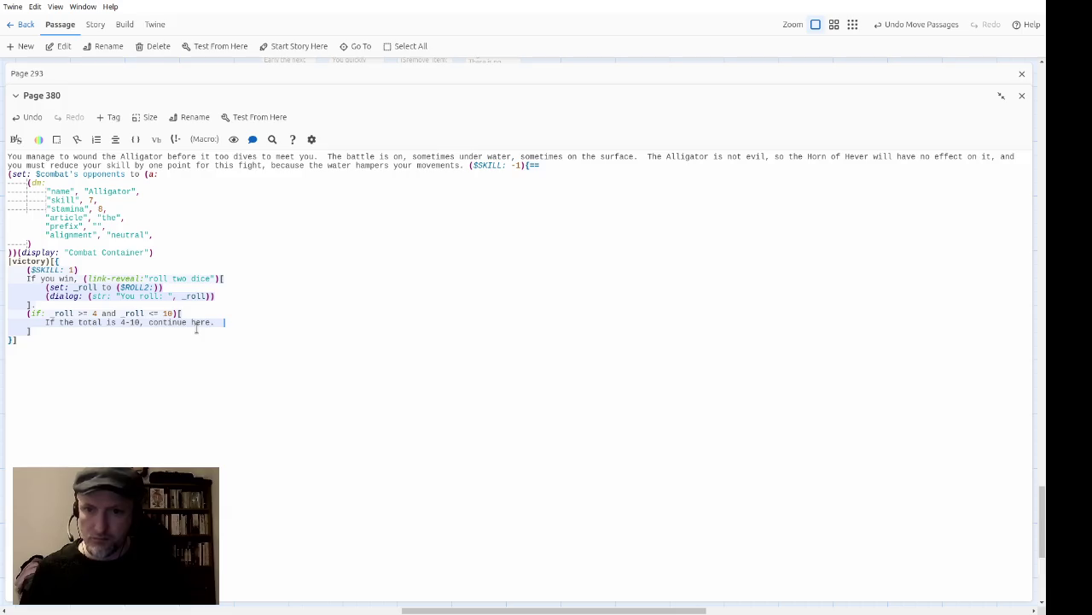
key("shift+Home")
key("shift+Right")
key("BackSpace")
key("Up")
key("End")
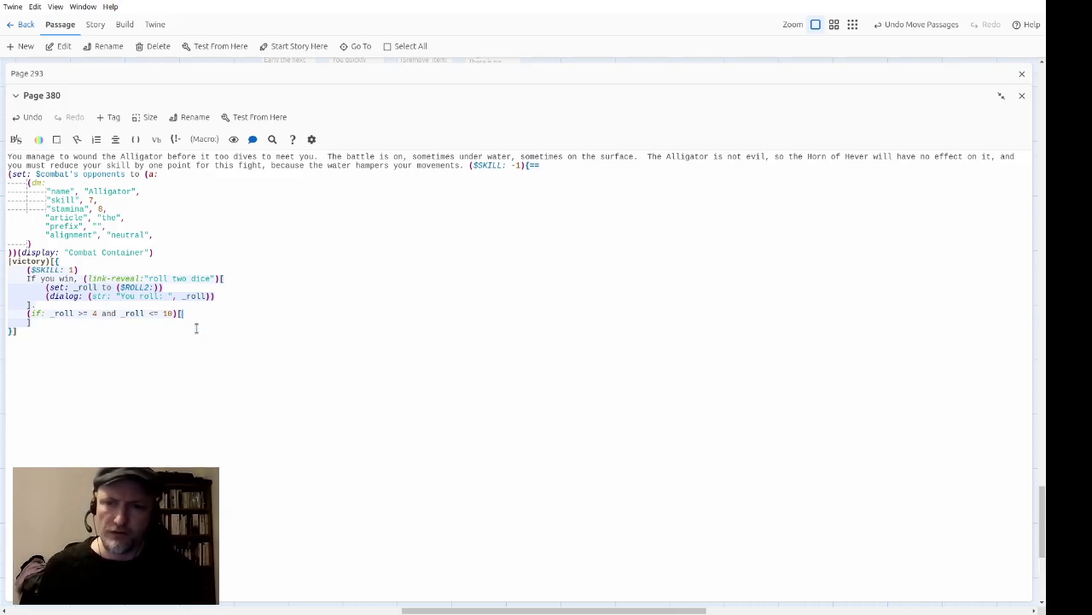
Fill the 4–10 hook with (go-to: "Page 393") followed by a [[Page 393]] link
key("Delete")
key("Delete")
key("Delete")
key("Delete")
type("(go")
key("BackSpace")
key("BackSpace")
type("o-to: \"P")
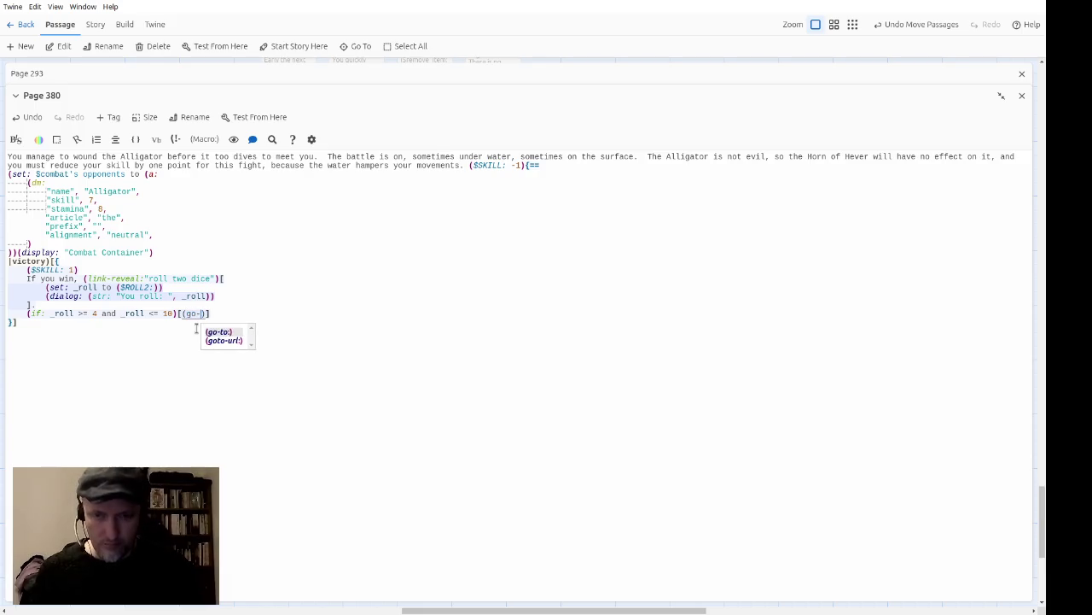
type("age ")
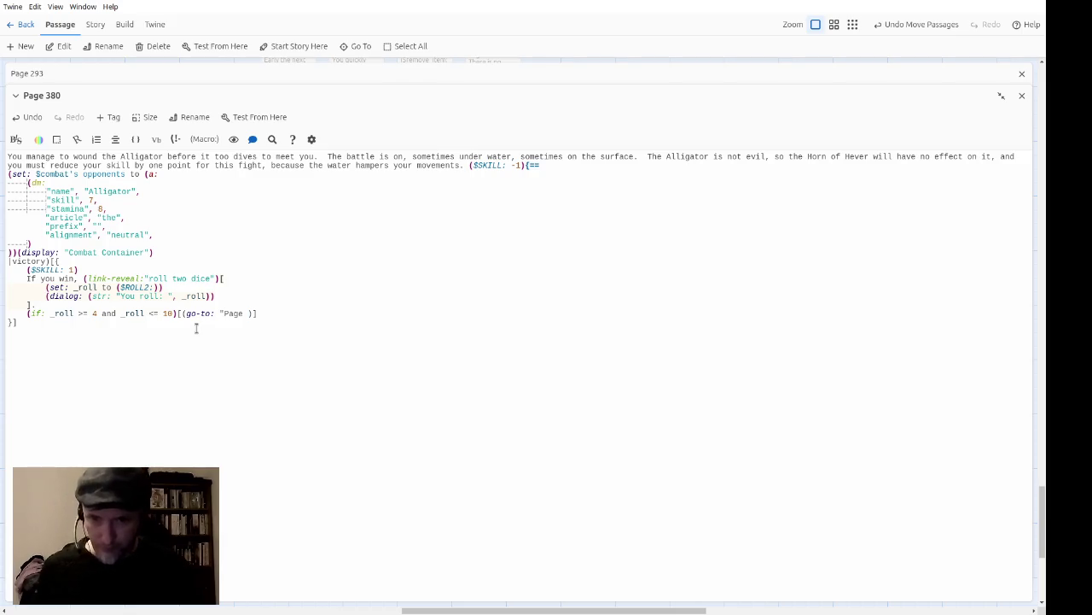
type("393\"")
key("Right")
type("[")
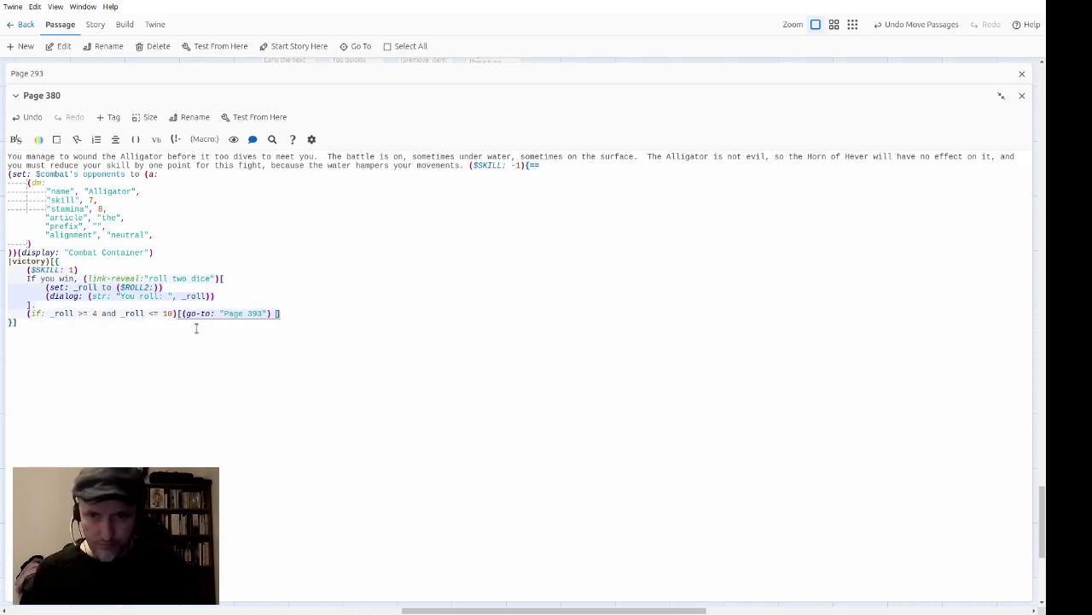
type("[Page 390")
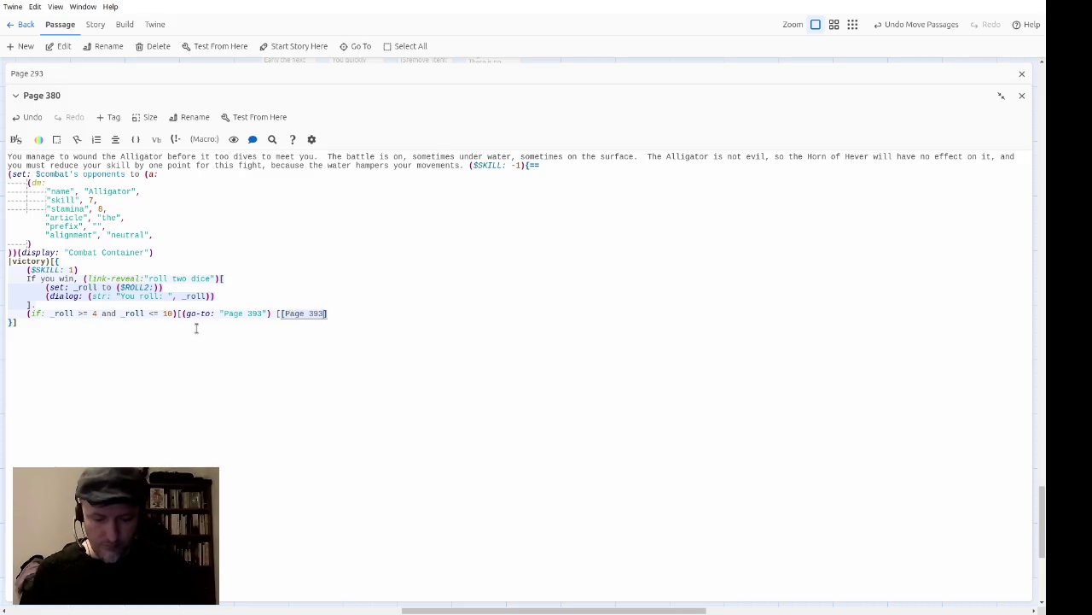
key("BackSpace")
type("3]]")
Add an empty (else:)[] branch on the line below the roll check
key("Home")
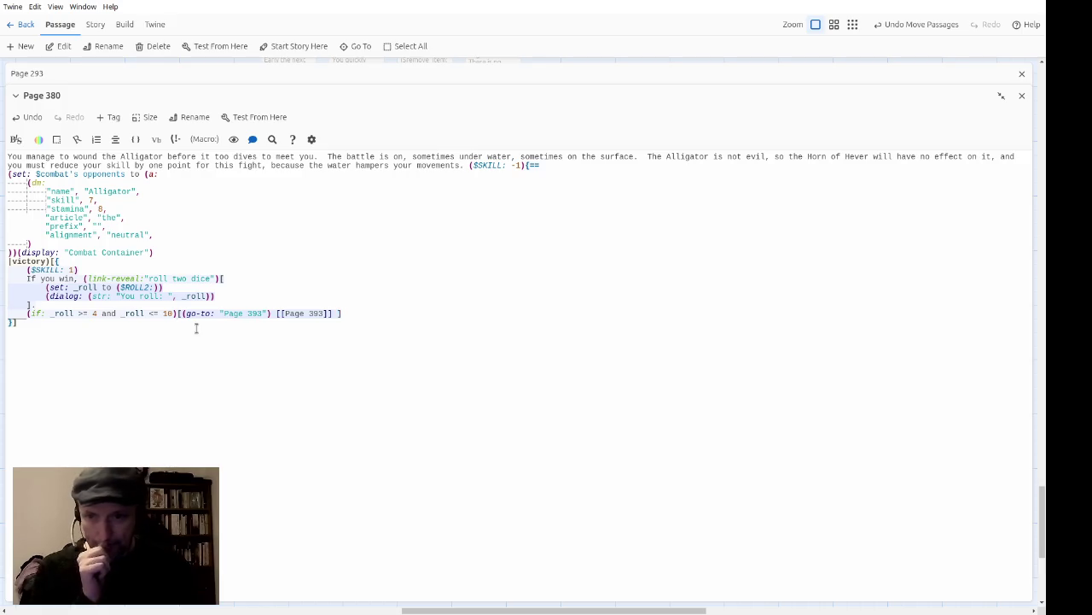
key("End")
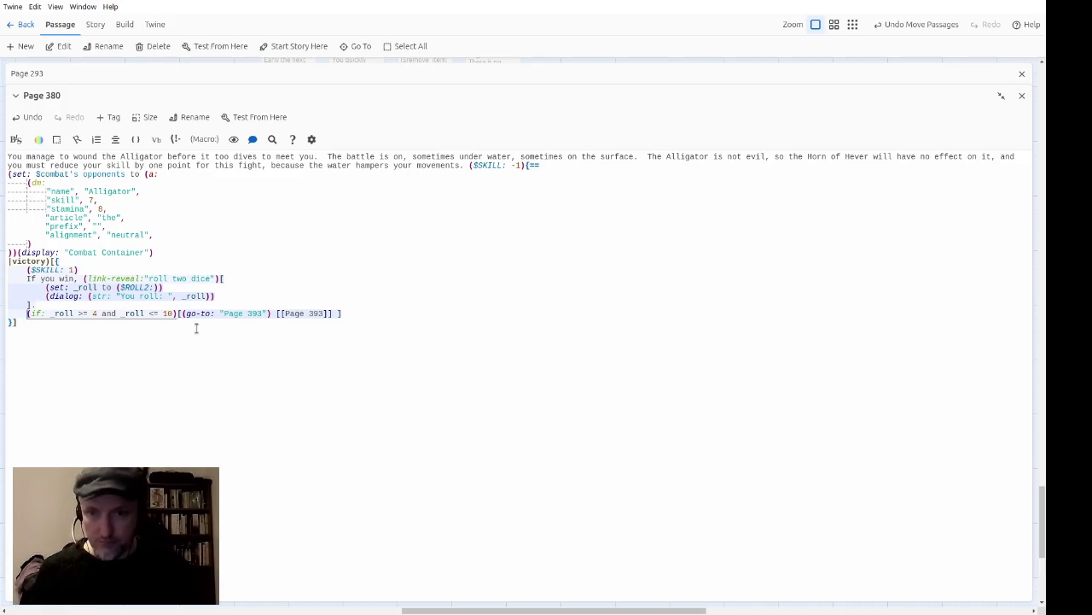
key("Return")
type("(e")
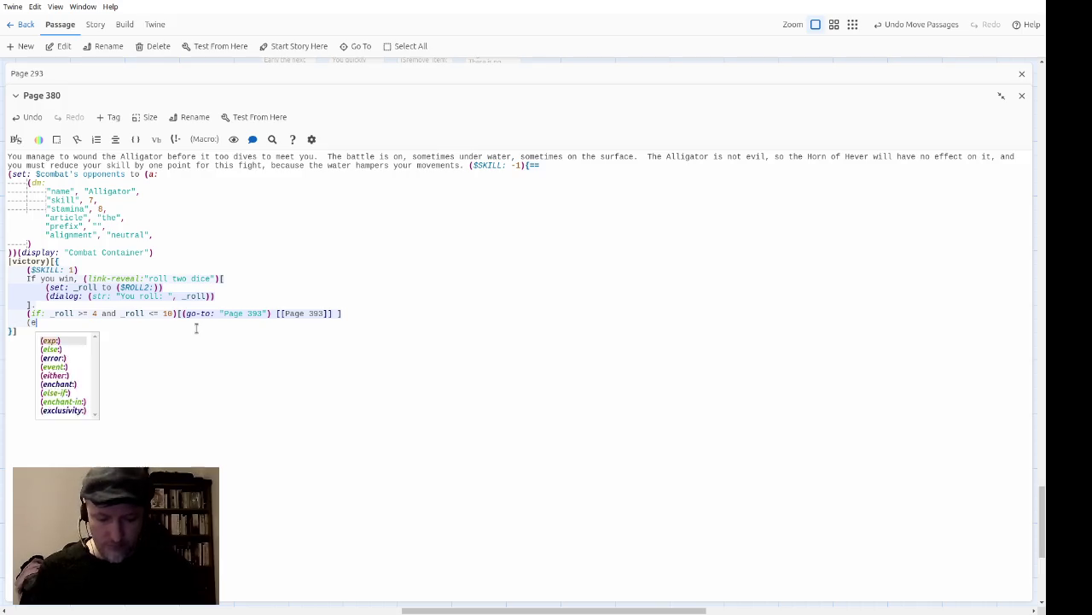
type("lse:)")
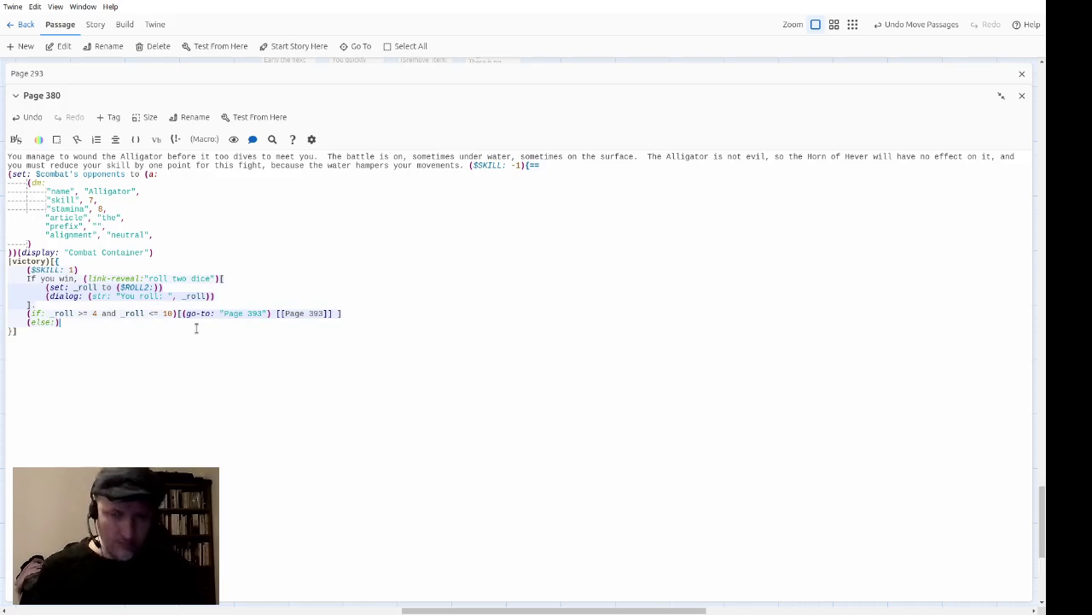
type("[]")
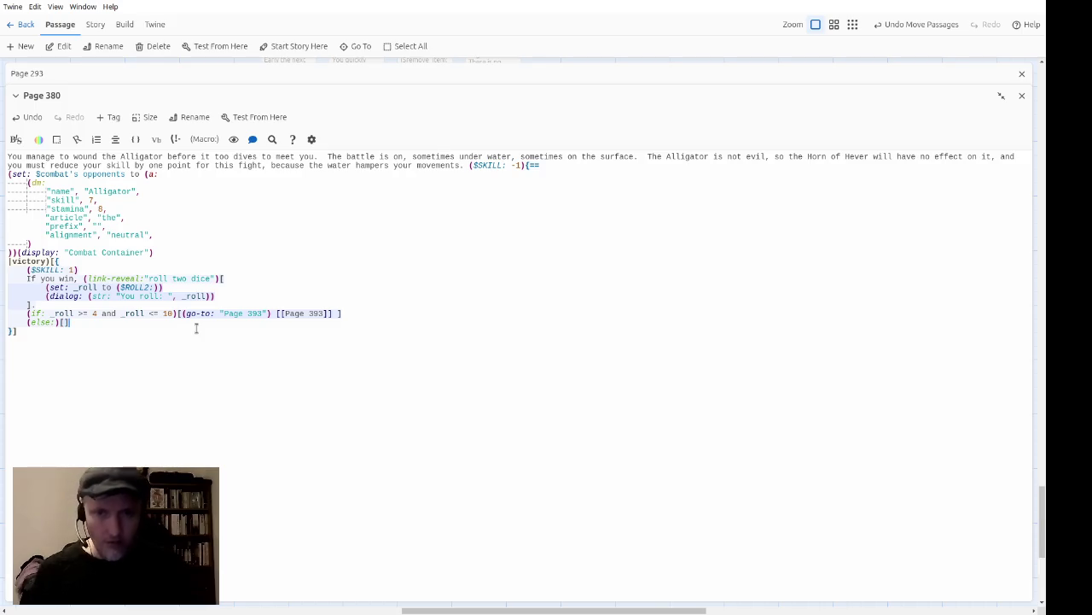